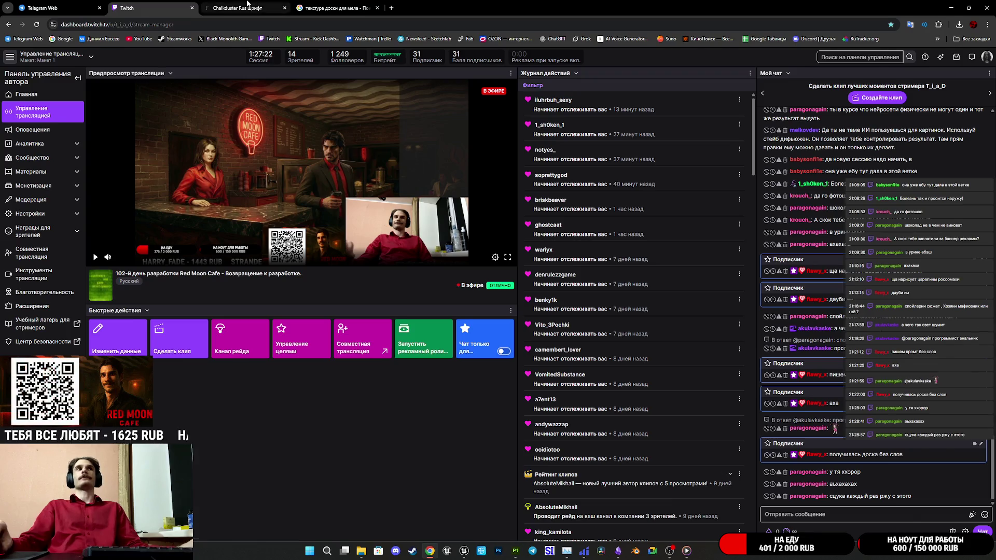
Download the Chalkduster Rus font zip from fonts-online.ru, passing the captcha, and show it in Downloads
click(237, 8)
click(970, 87)
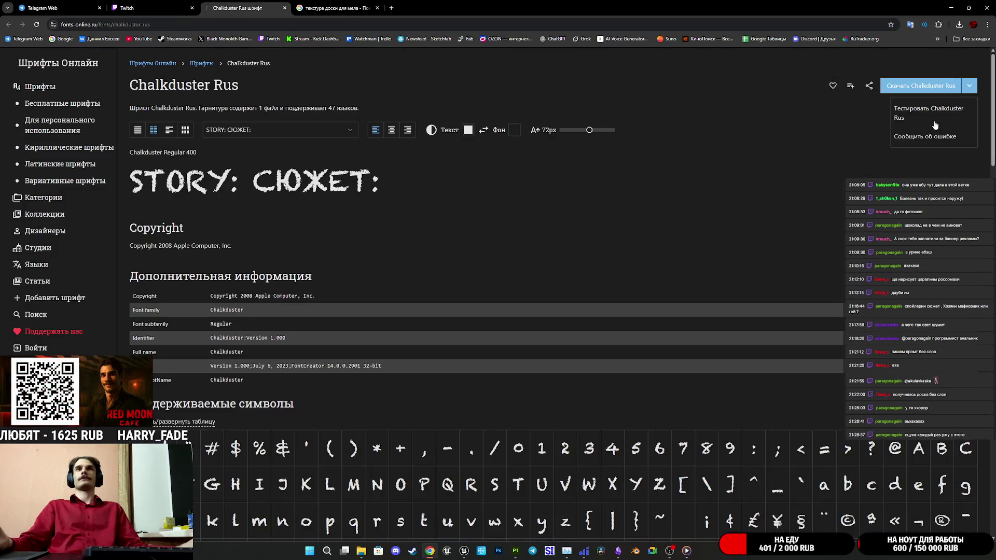
click(917, 83)
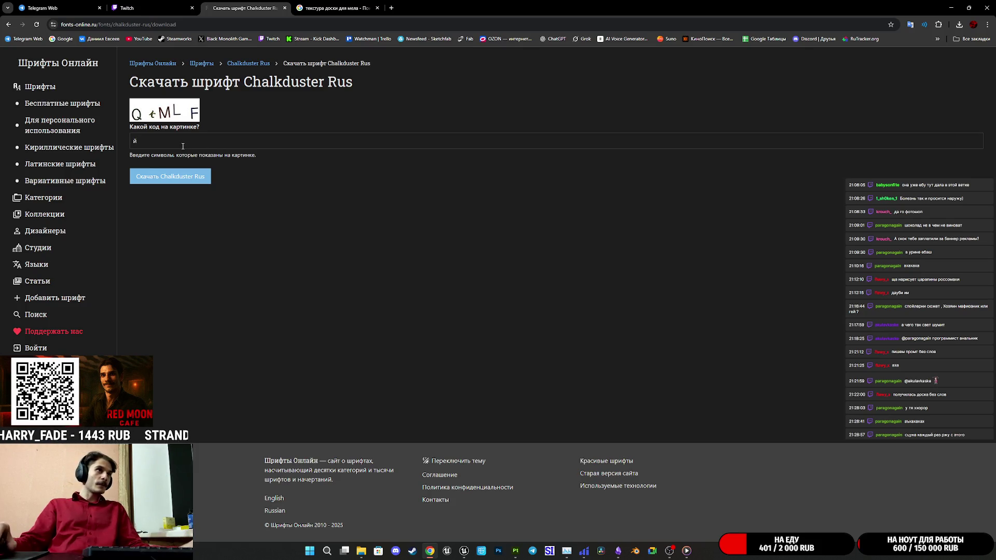
text(tml)
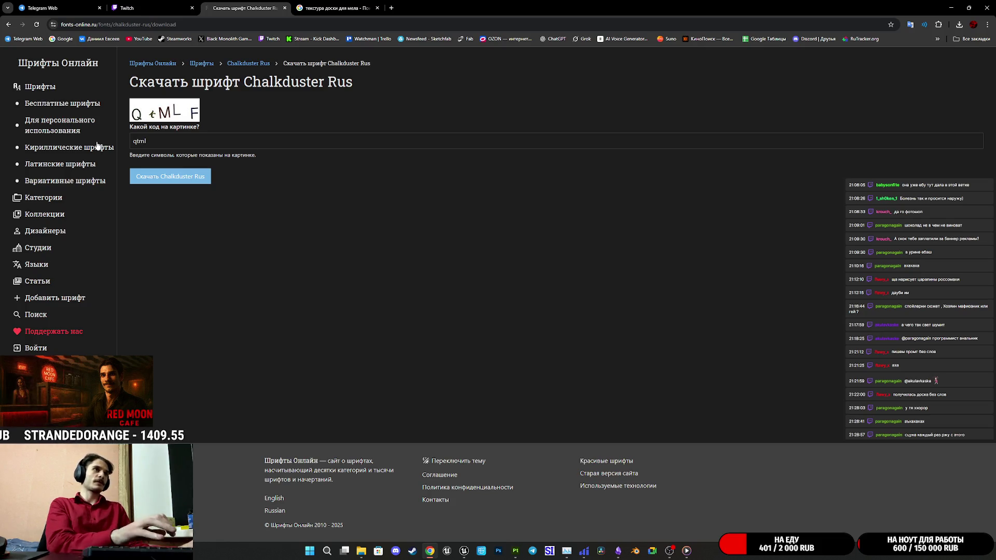
text(f)
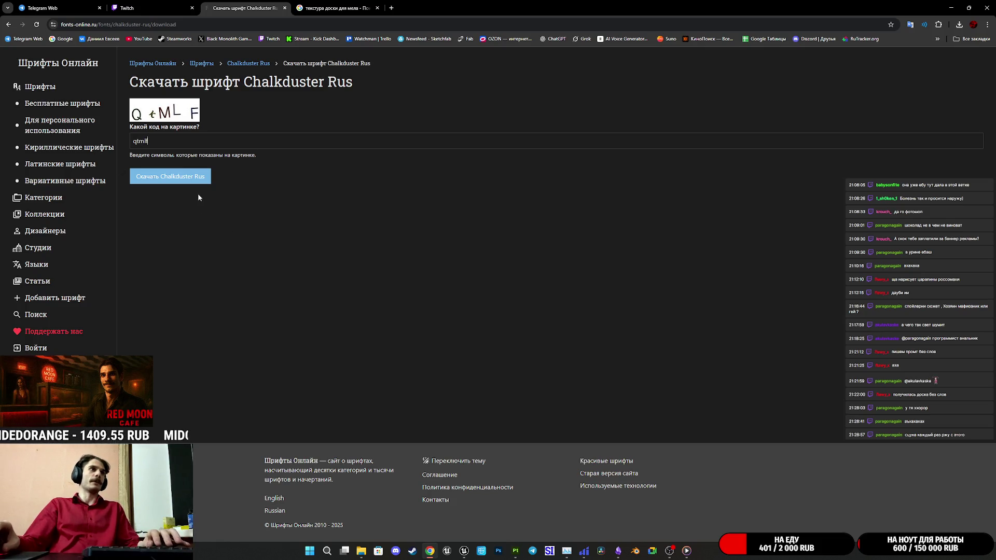
click(194, 186)
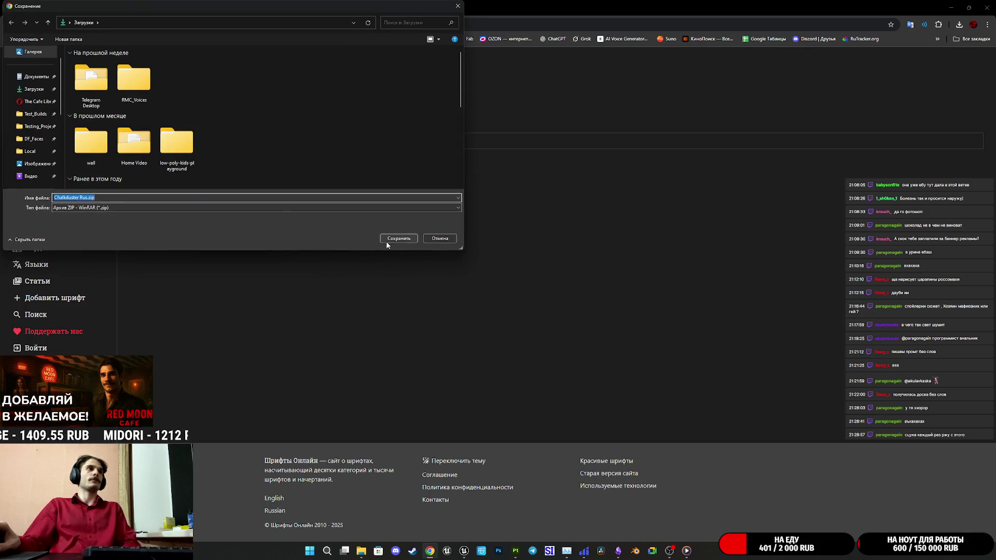
click(396, 241)
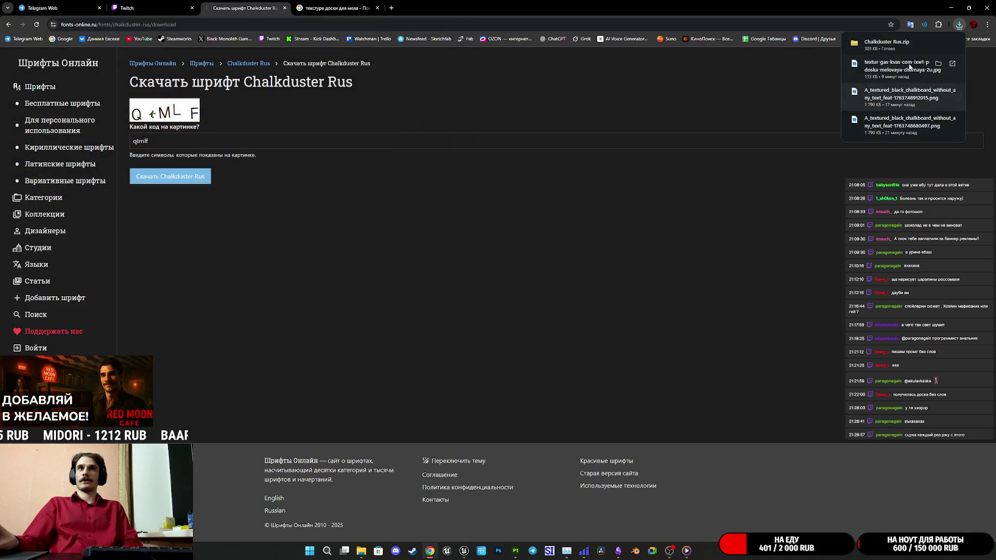
click(938, 43)
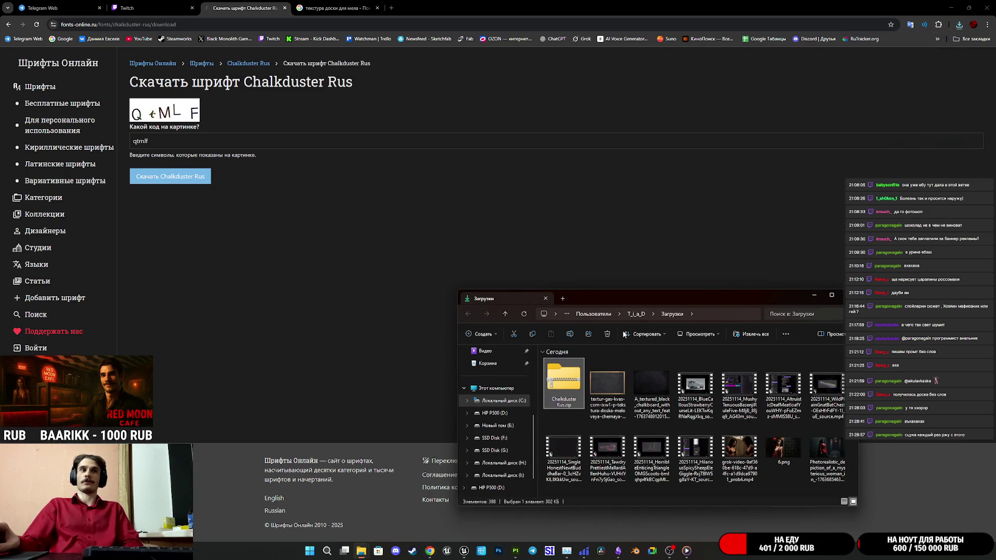
Extract Chalkduster Rus.zip with WinRAR and open the extracted Chalkduster Rus folder
right_click(566, 387)
mouse_move(675, 197)
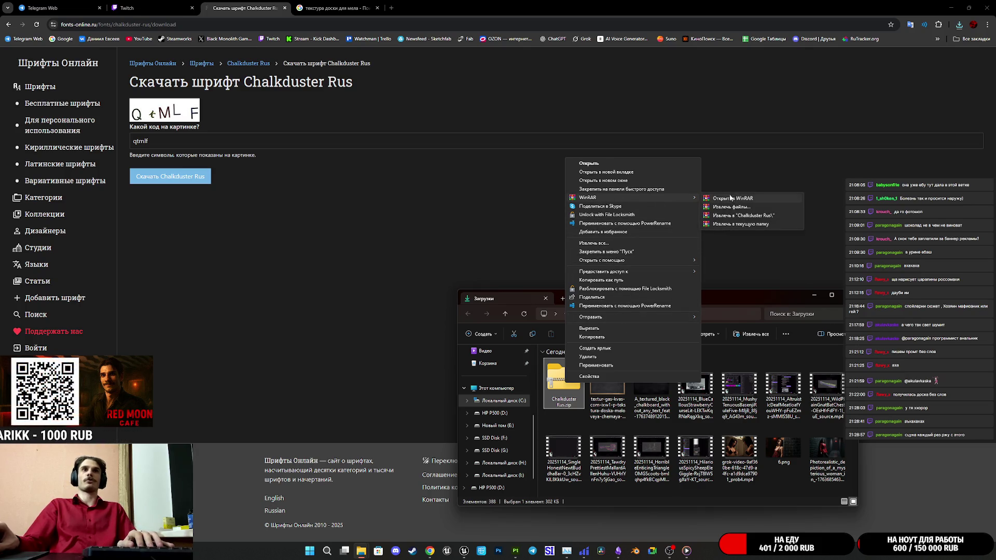
click(739, 207)
click(528, 364)
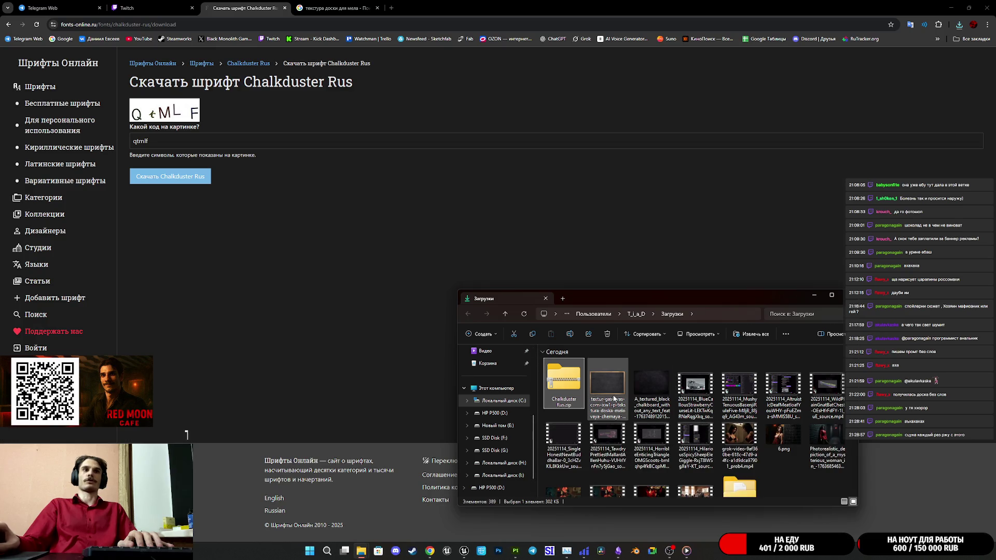
scroll(616, 398, down, 1)
double_click(739, 449)
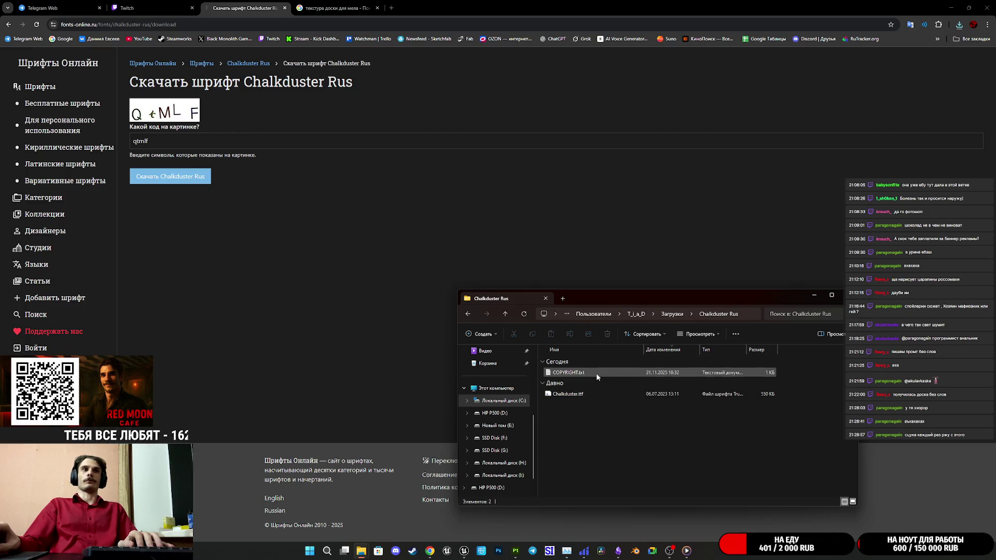
Check COPYRIGHT.txt and the Chalkduster.ttf font, then cut Chalkduster.ttf for moving into the project
double_click(596, 372)
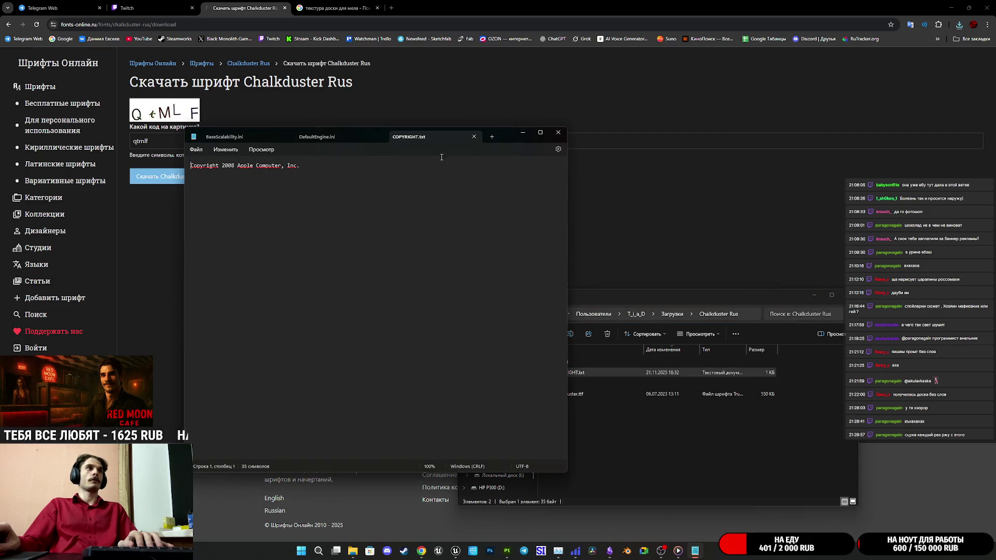
click(474, 137)
click(559, 133)
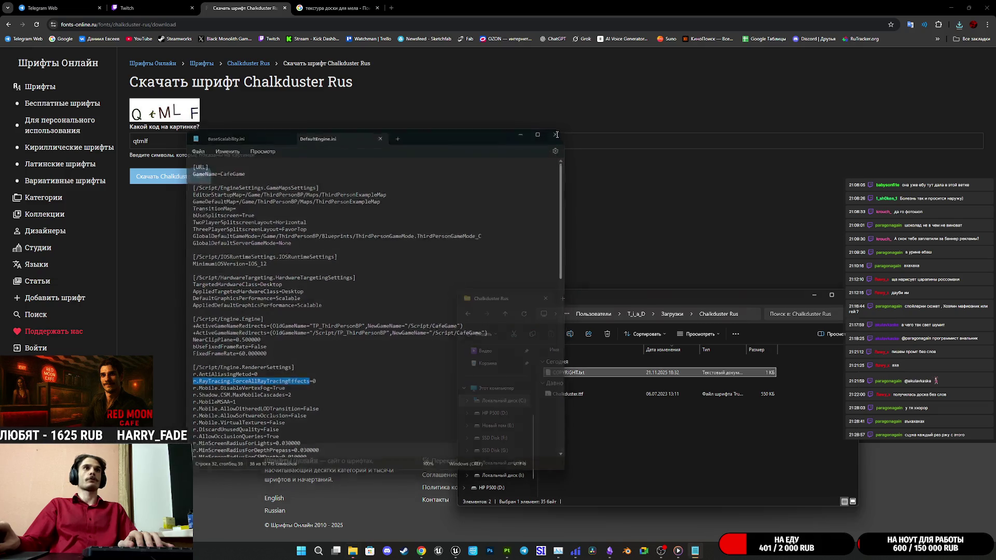
double_click(578, 396)
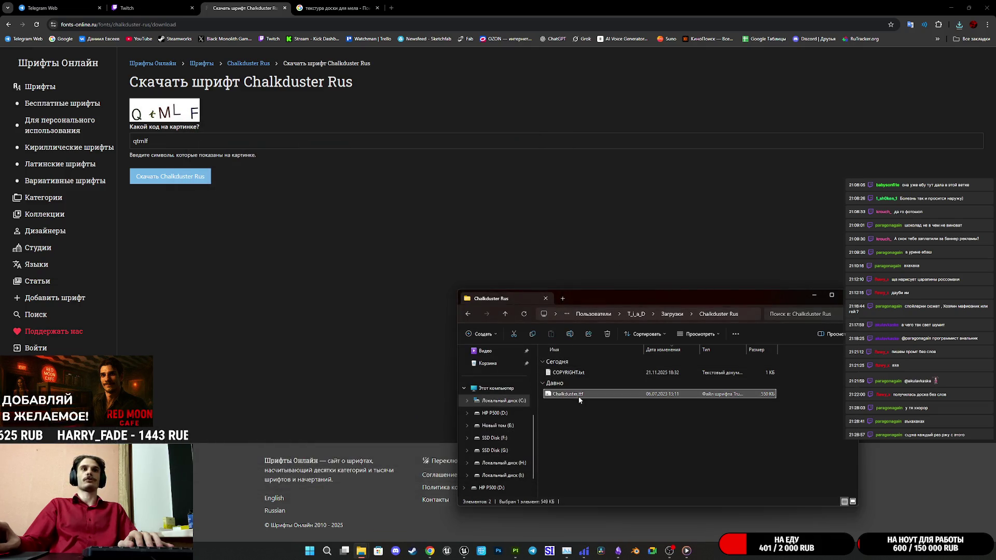
right_click(577, 397)
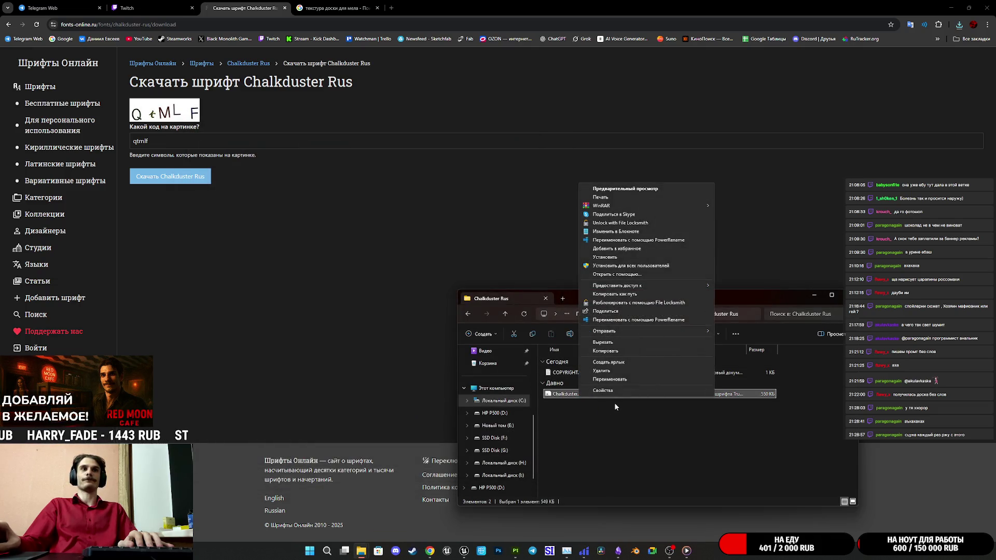
click(609, 345)
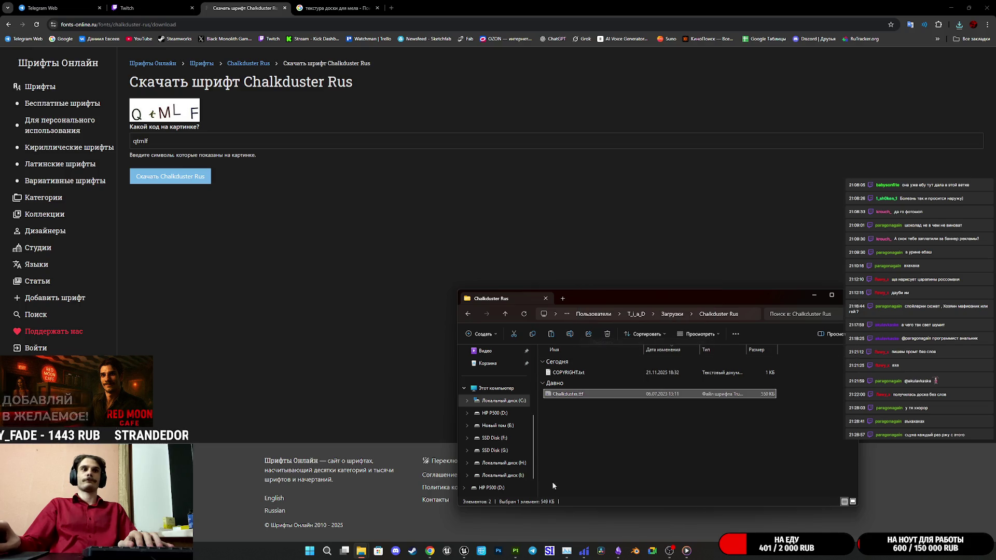
click(464, 552)
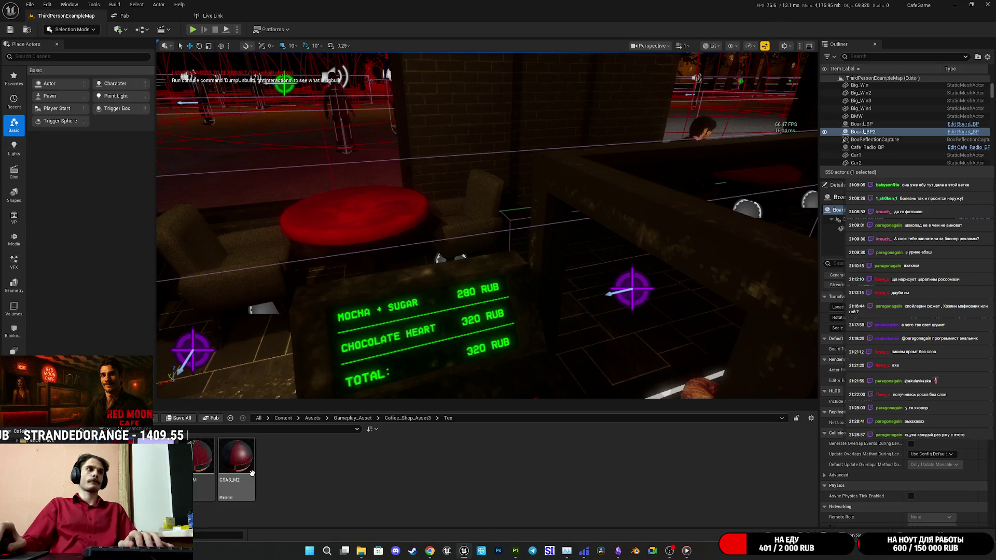
Navigate the Content Browser to Content/UI/Assets/Fonts and reveal that folder in Explorer
click(284, 417)
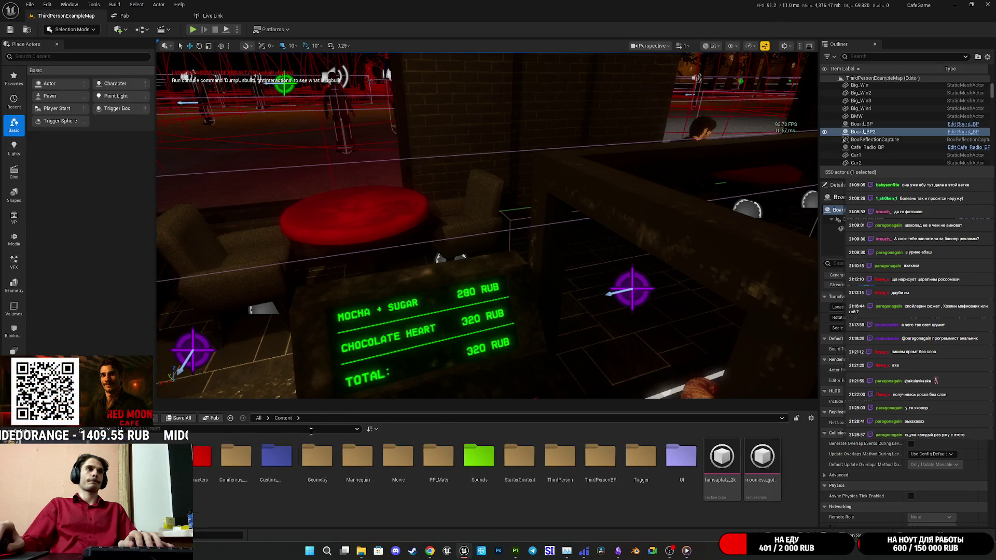
double_click(677, 462)
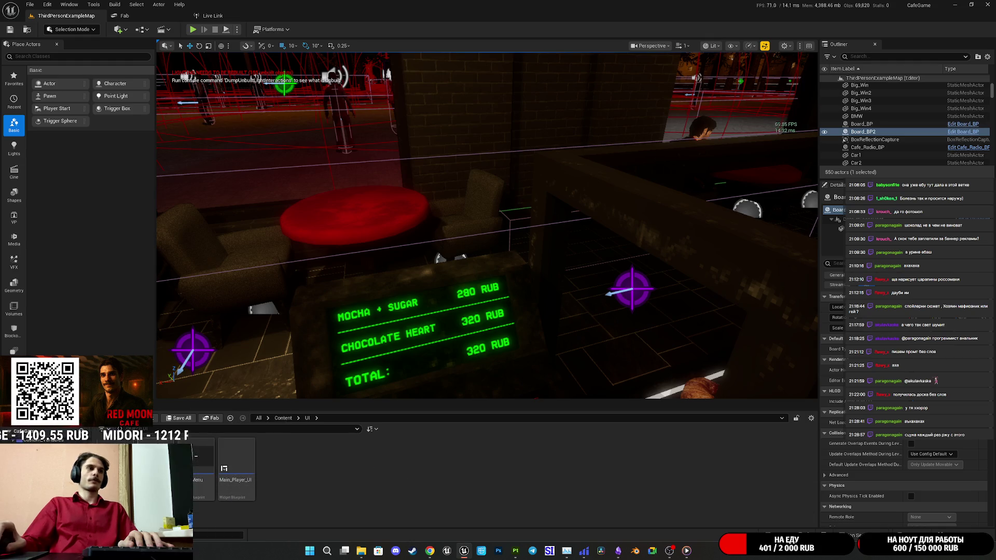
double_click(173, 467)
double_click(174, 467)
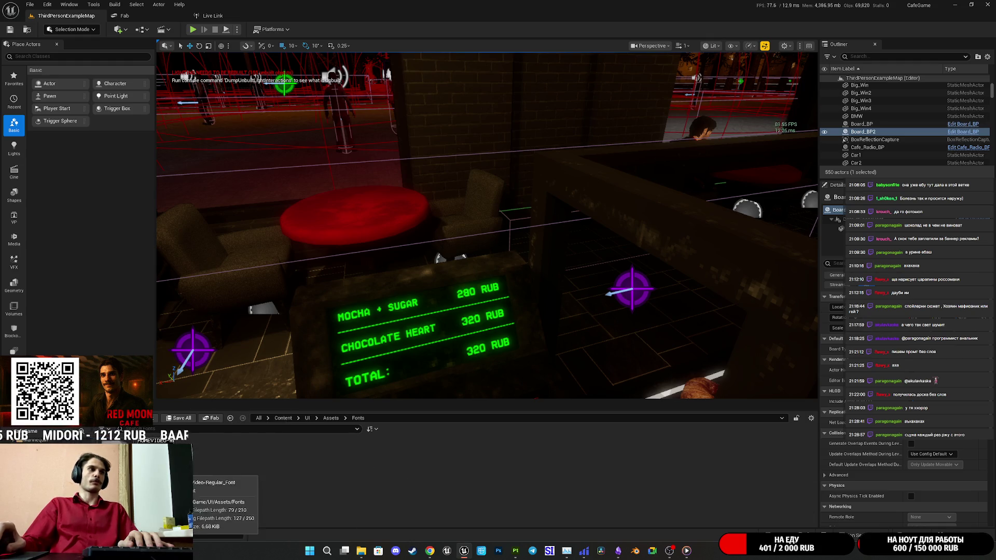
right_click(165, 466)
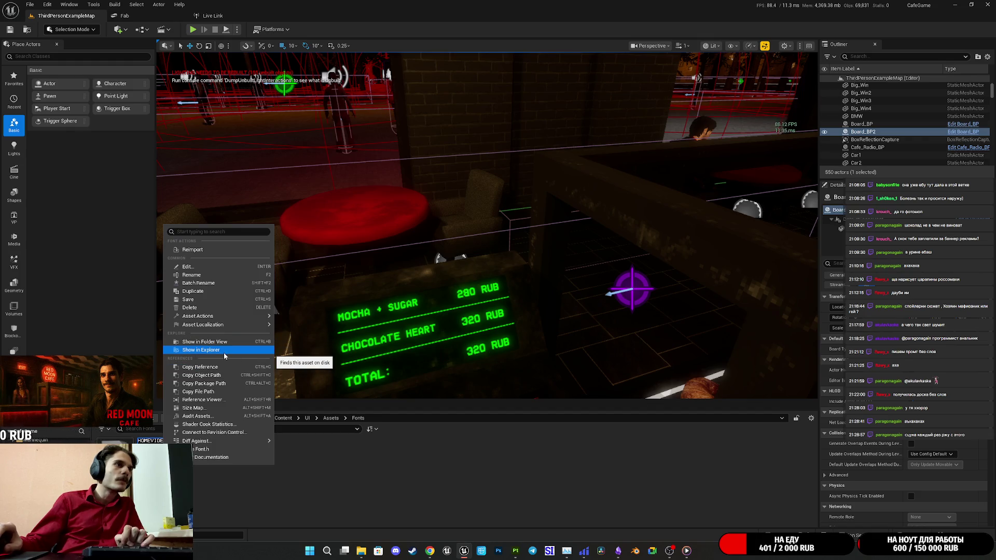
click(223, 350)
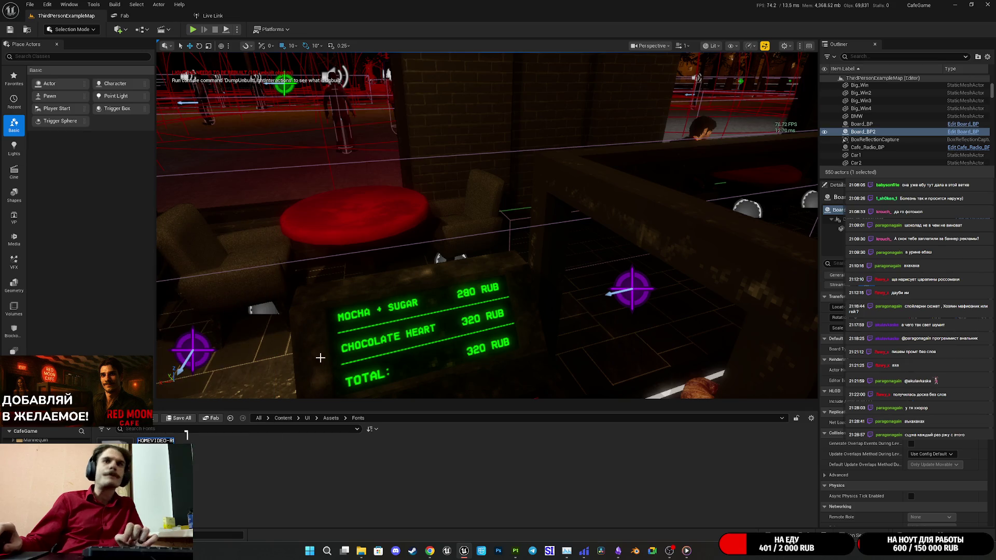
Paste Chalkduster.ttf into the Fonts folder on disk and drag it into the Content Browser
right_click(590, 414)
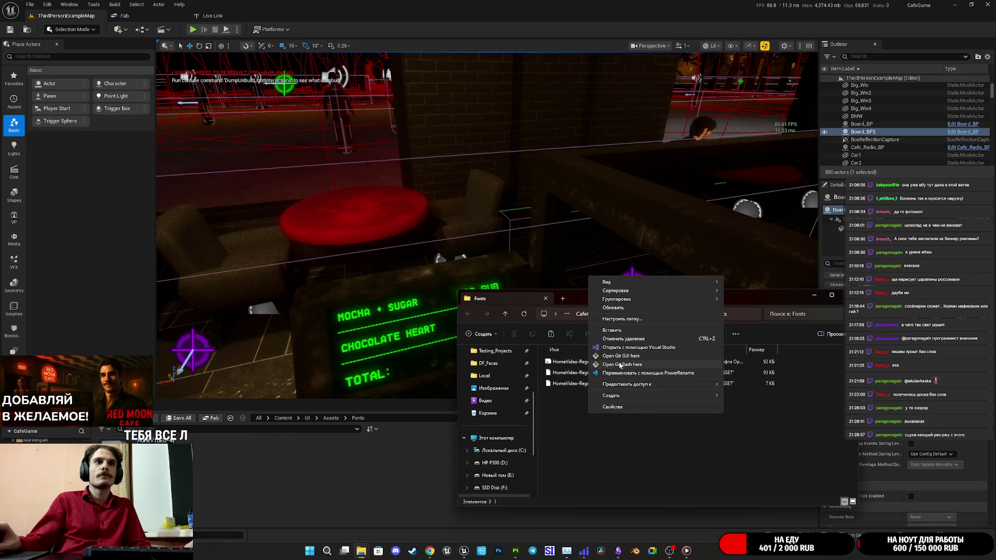
click(612, 330)
mouse_move(589, 395)
mouse_down()
mouse_move(355, 485)
mouse_move(321, 486)
mouse_up()
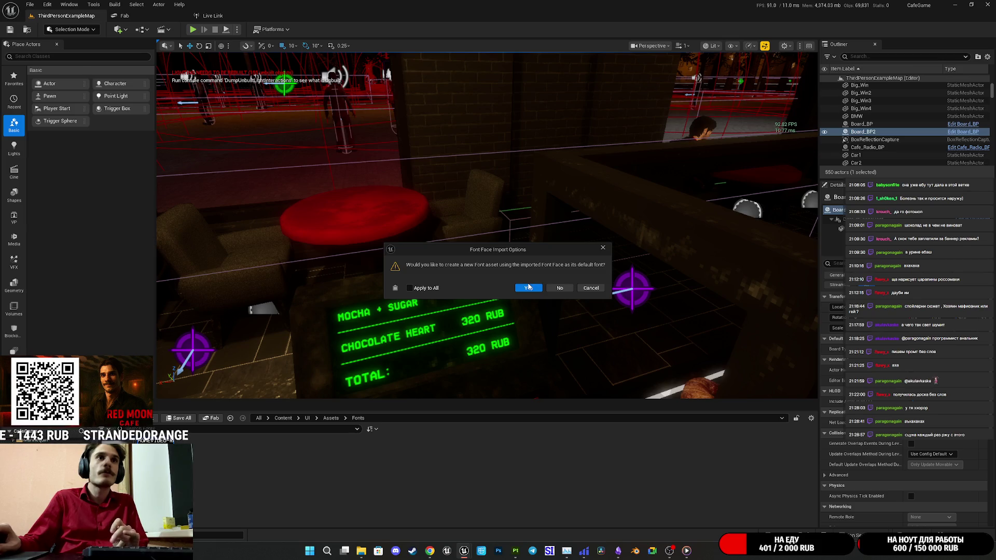
Create the Chalkduster Font asset and save Chalkduster and Chalkduster_Font
click(529, 286)
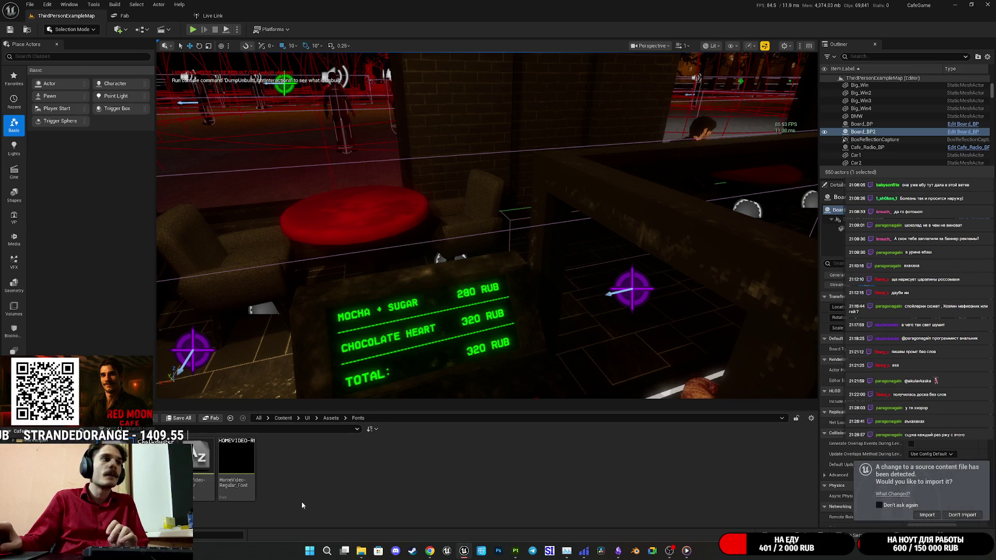
key(ctrl+shift+s)
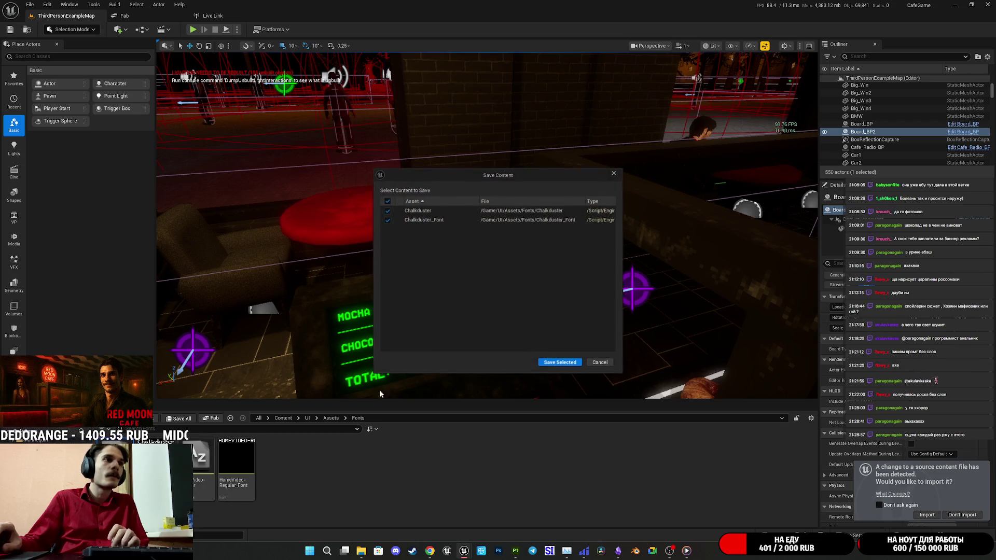
click(551, 361)
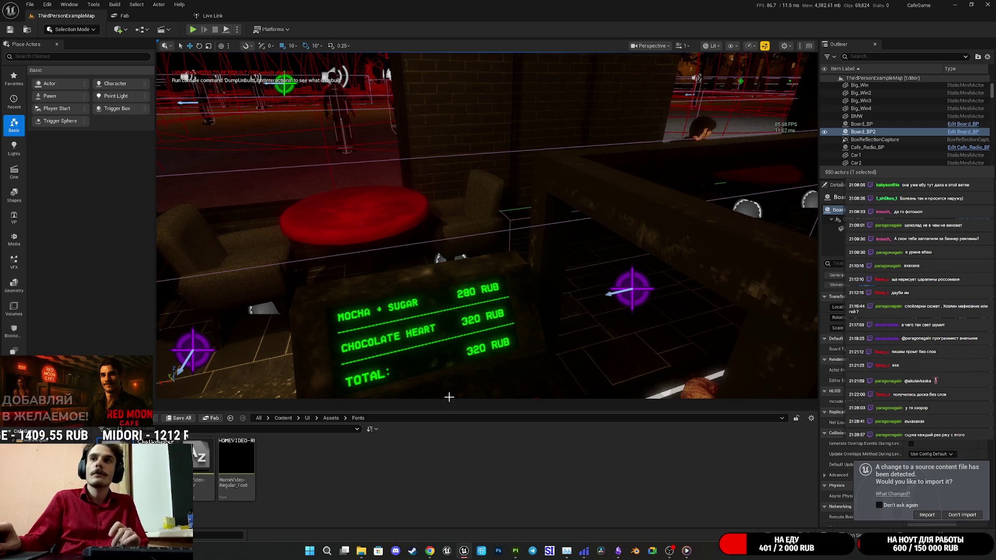
Open the Chalkduster font face, then bring up the folder window on drive H:
double_click(166, 467)
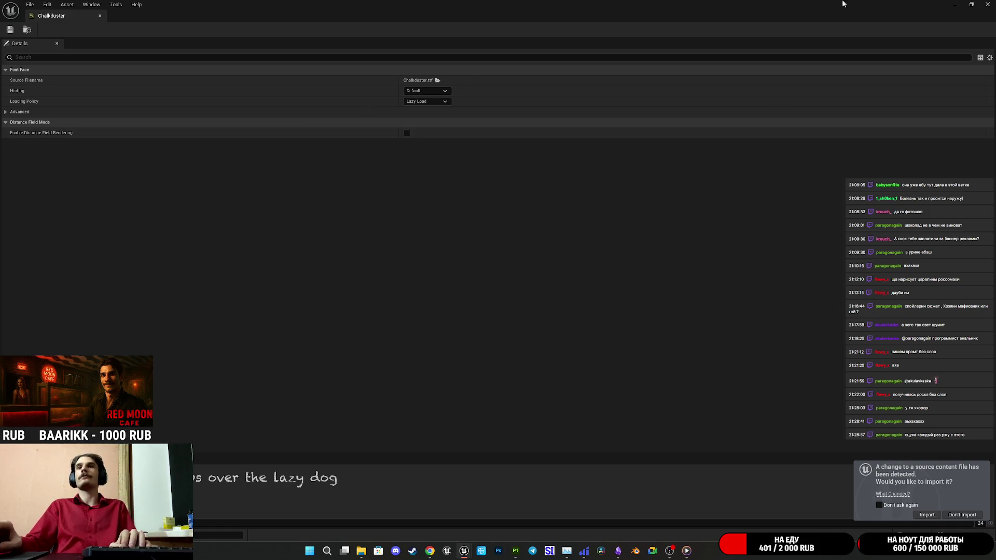
key(alt+Tab)
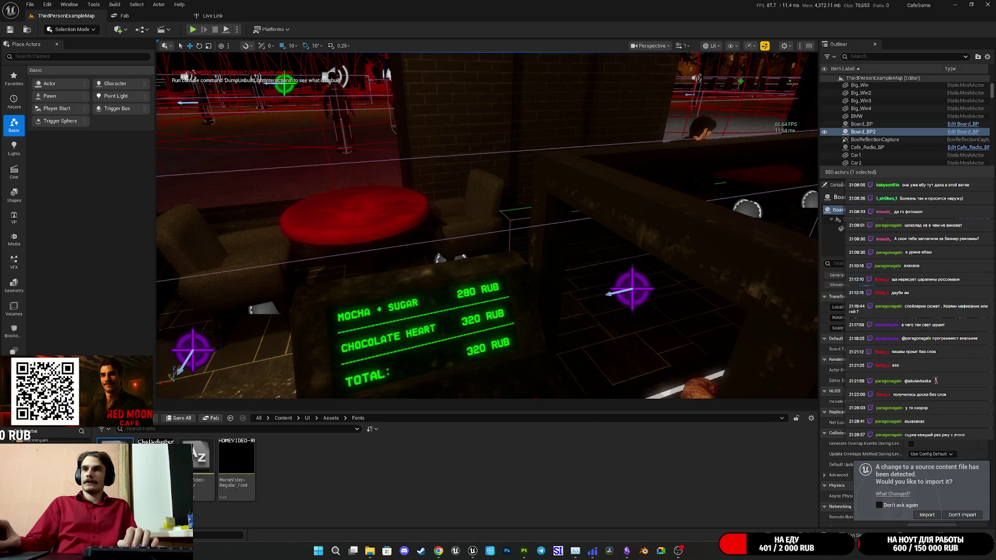
key(alt+Tab)
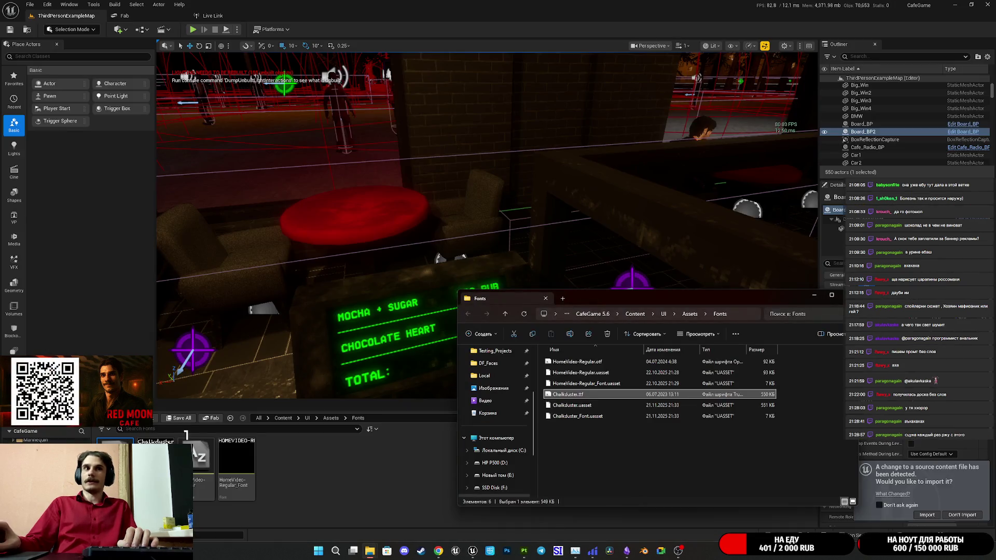
click(494, 438)
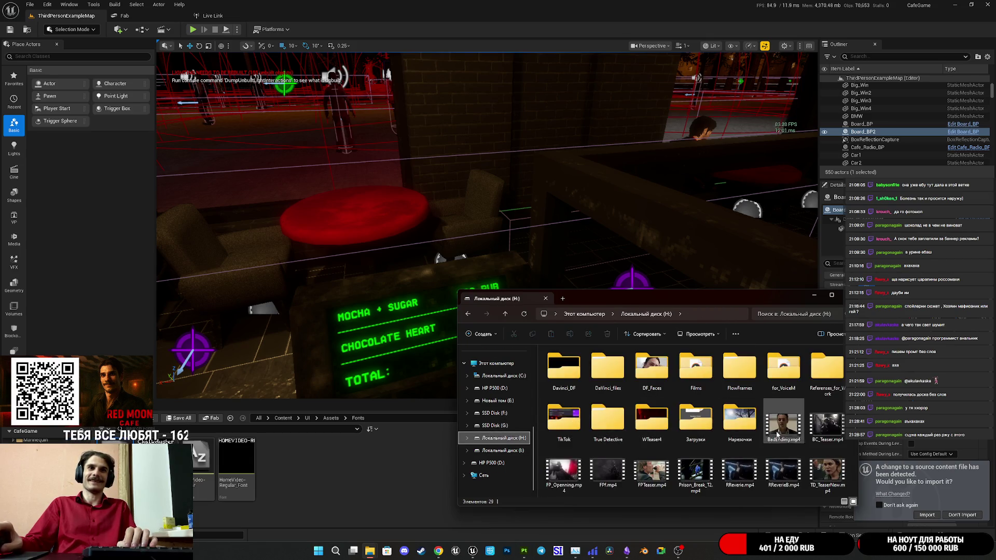
click(924, 516)
Reimport Chalkduster from its changed source file and save the font asset
click(922, 516)
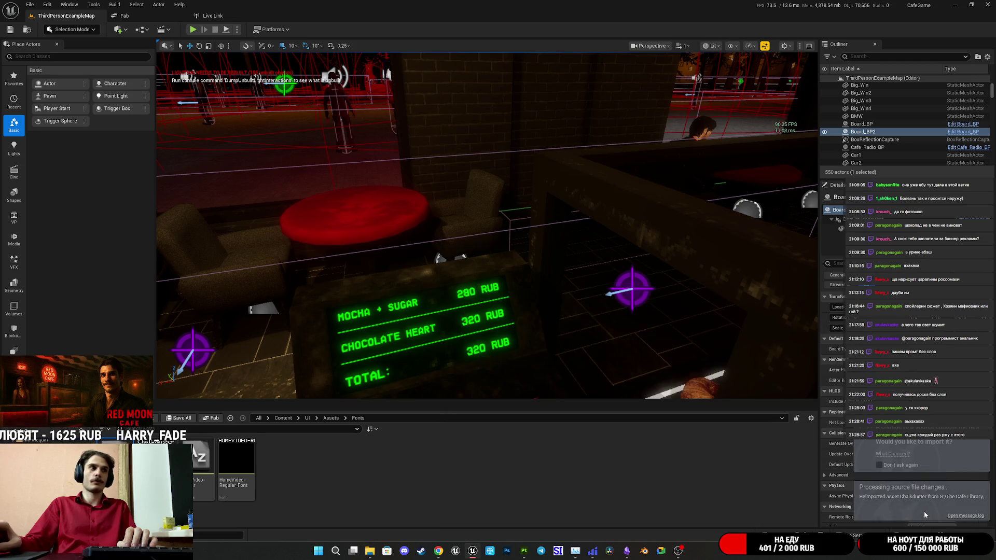
key(ctrl+s)
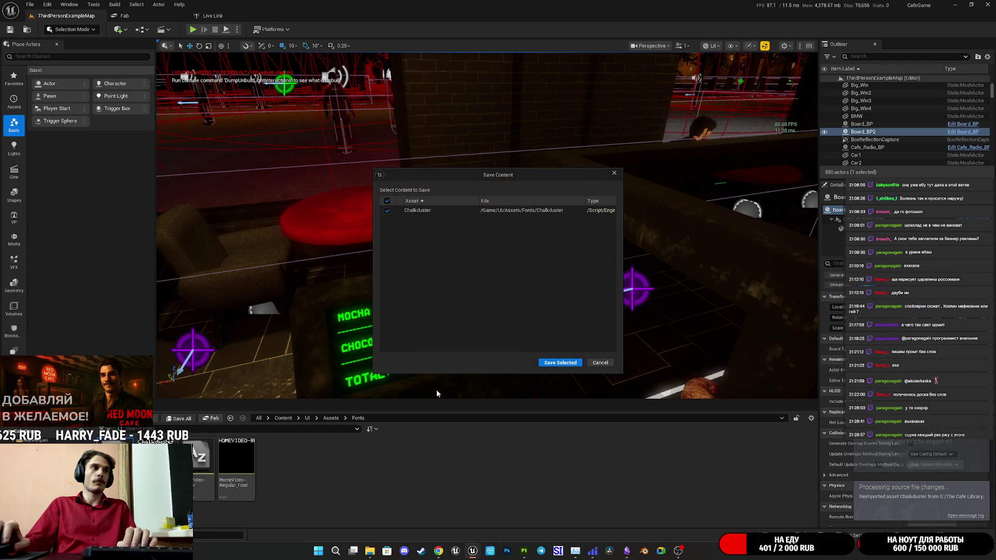
click(549, 364)
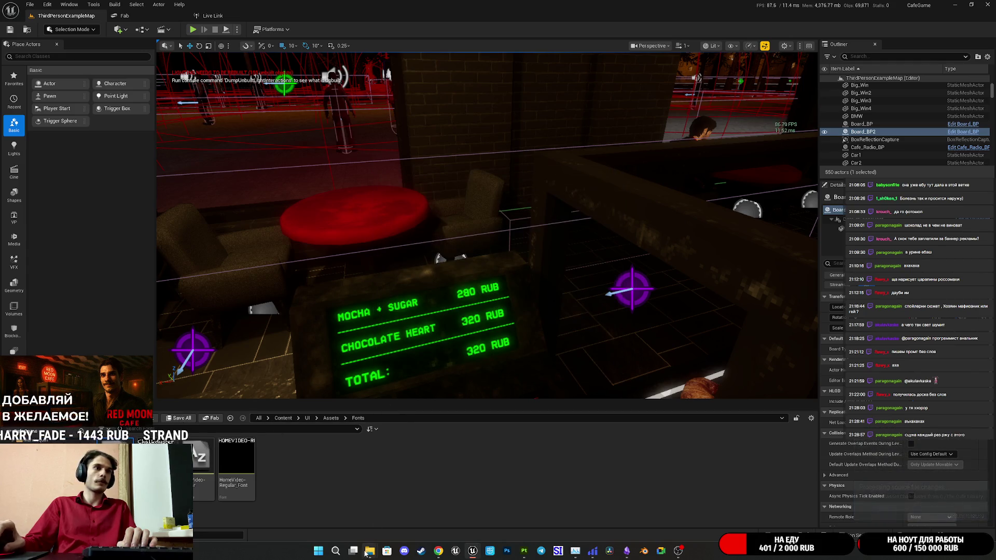
mouse_move(369, 551)
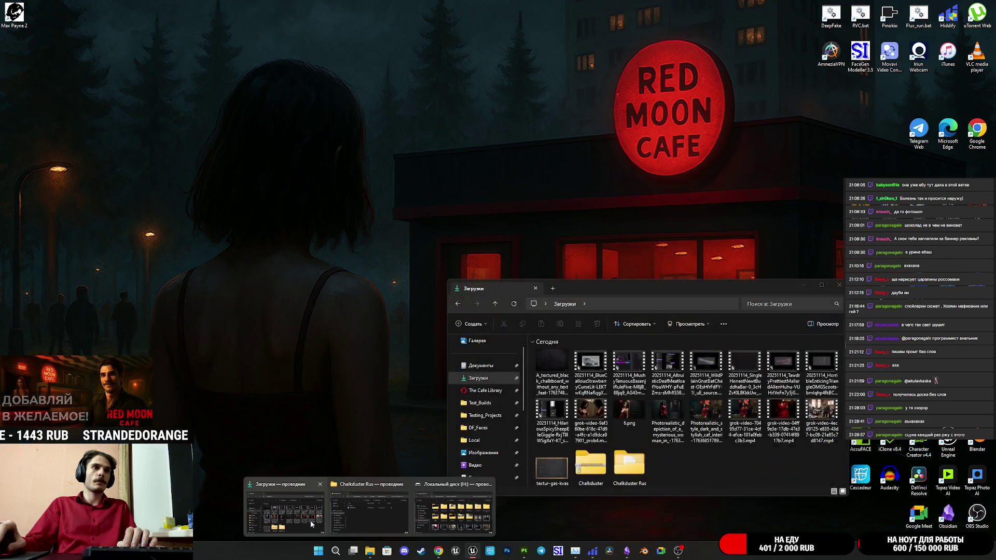
Open the Загрузки folder on drive H: in File Explorer
click(454, 511)
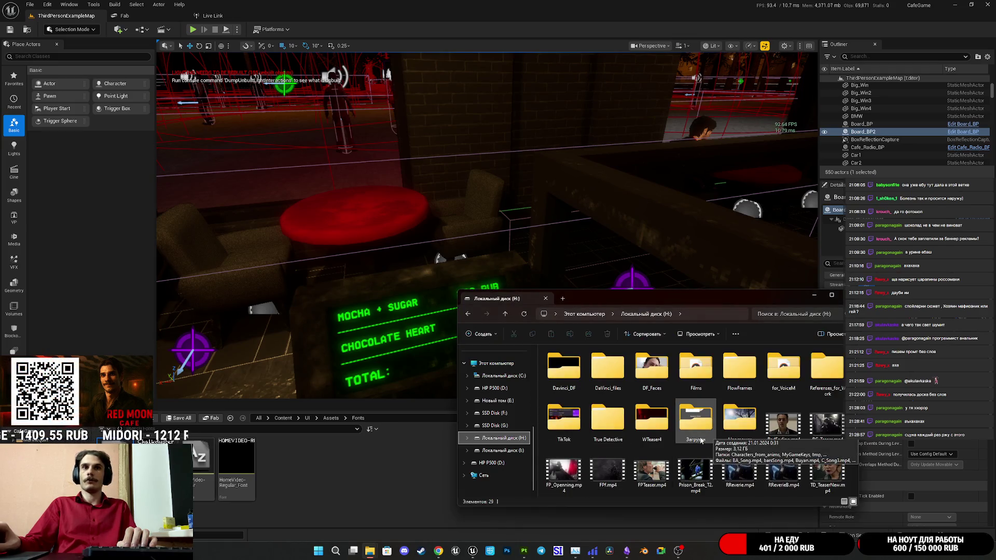
double_click(712, 431)
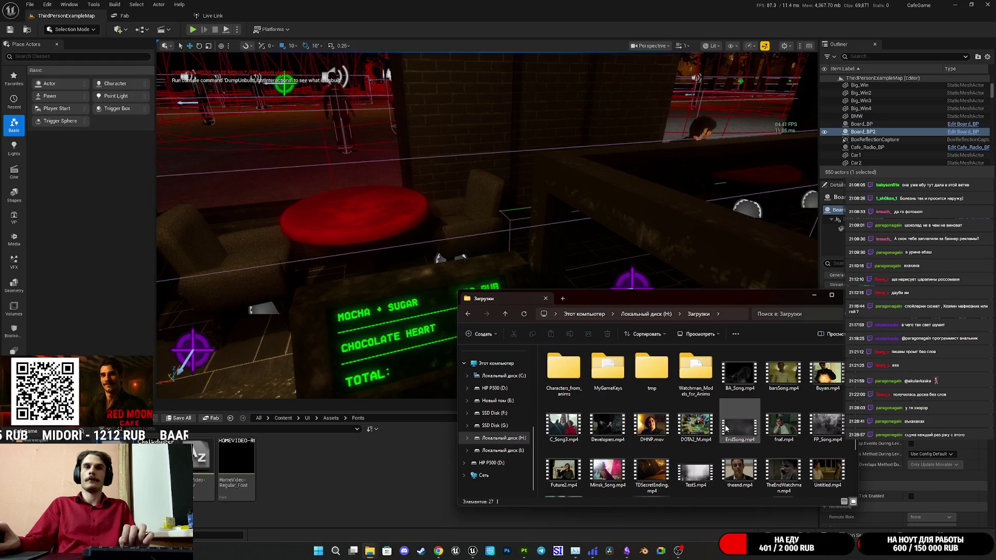
scroll(726, 428, down, 1)
Briefly play a video from Загрузки, adjust its volume, then close the player and minimize Explorer
double_click(696, 420)
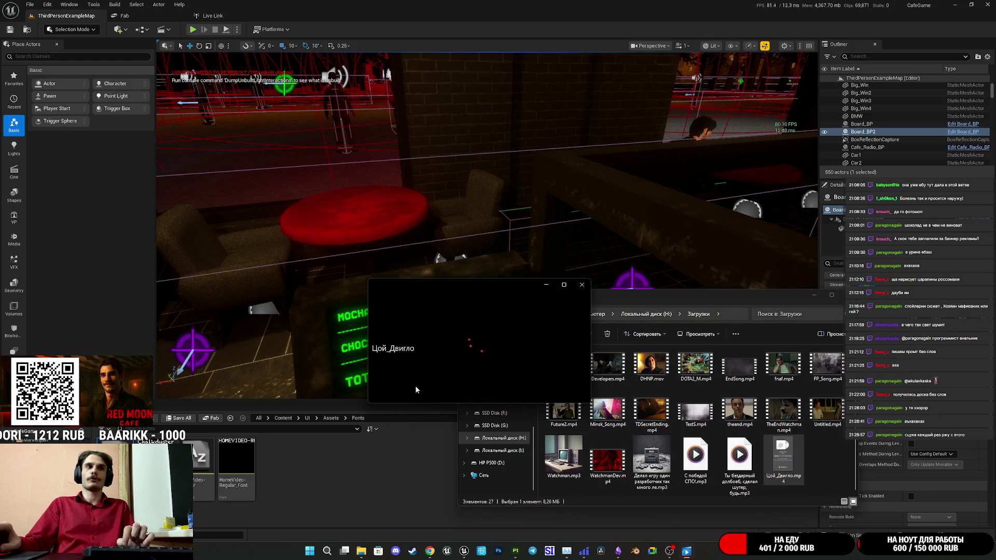
click(382, 388)
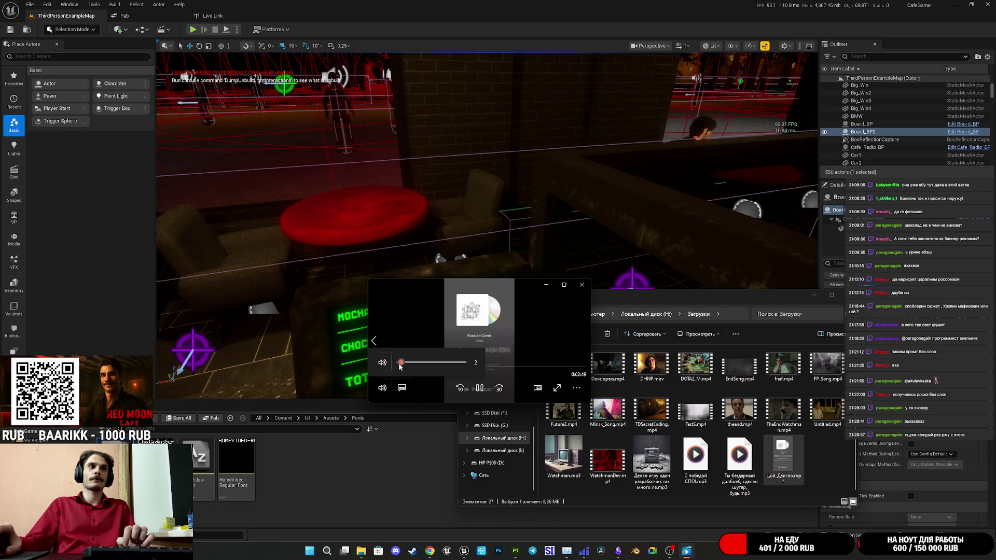
click(577, 388)
click(521, 349)
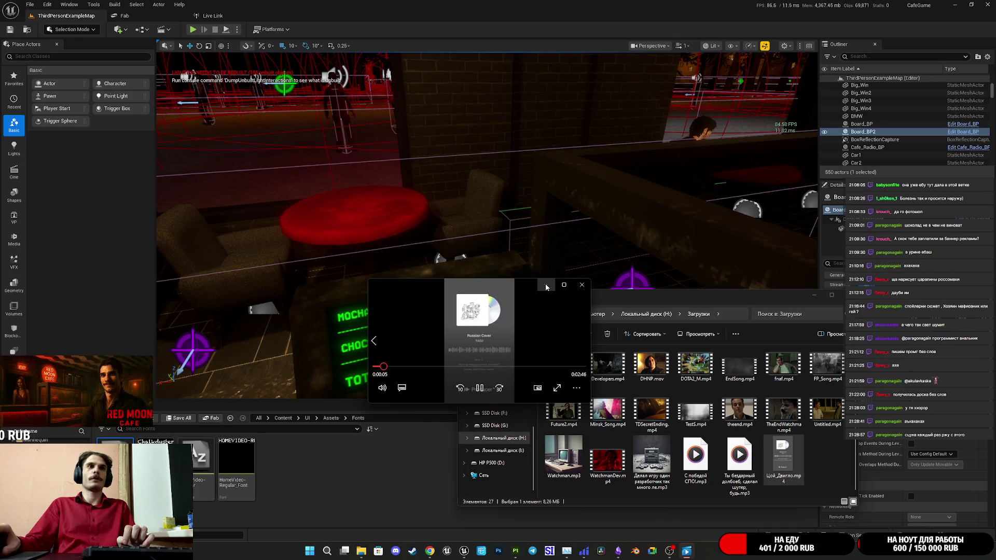
click(582, 284)
click(816, 296)
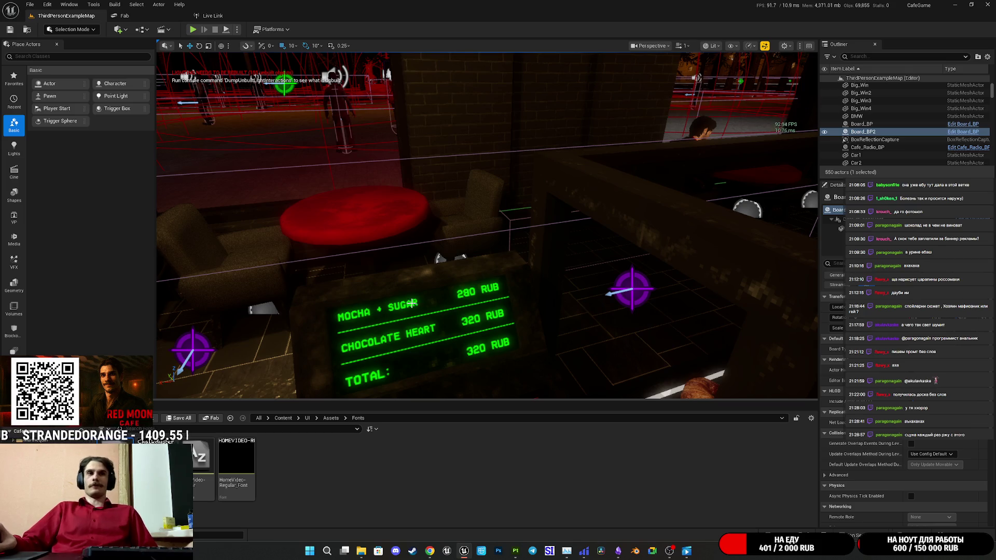
Frame Board_BP2, move the view to the wall board, and open the Main_Player_UI widget blueprint
key(f)
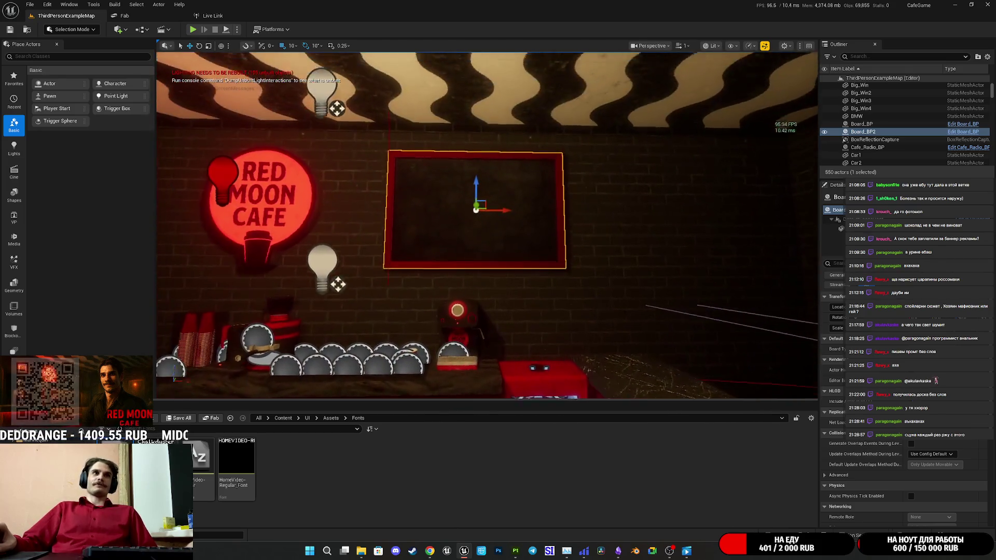
mouse_move(503, 315)
mouse_down()
mouse_move(492, 338)
mouse_move(477, 322)
mouse_move(461, 259)
mouse_move(776, 325)
mouse_up()
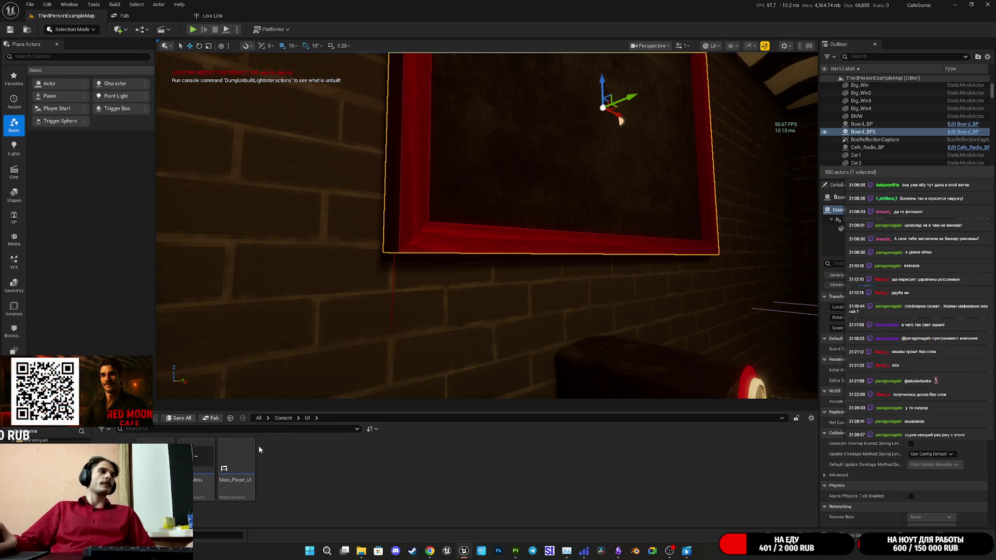
right_click(246, 454)
click(208, 460)
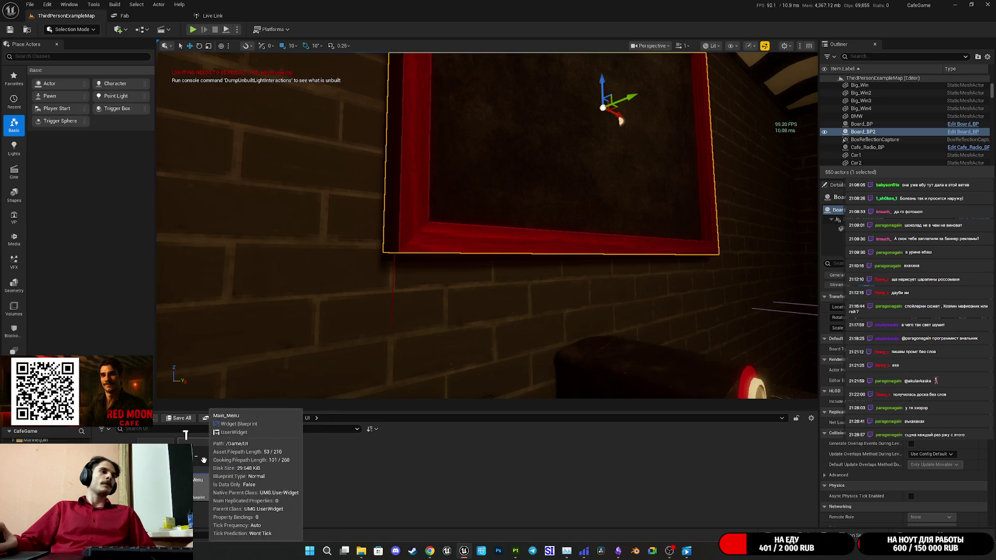
double_click(237, 459)
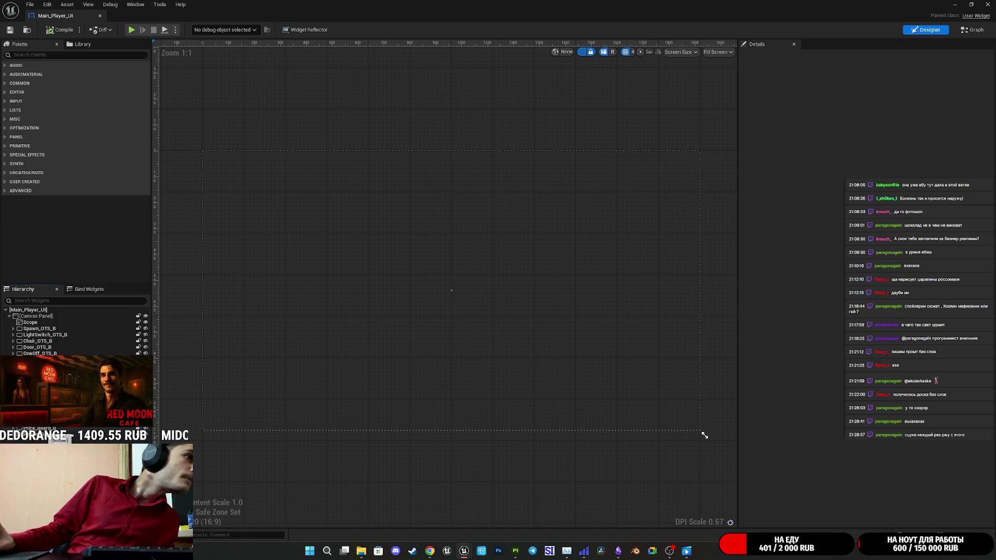
Copy the selected widgets from the Main_Player_UI hierarchy and minimize the widget editor
shift+click(53, 440)
right_click(47, 439)
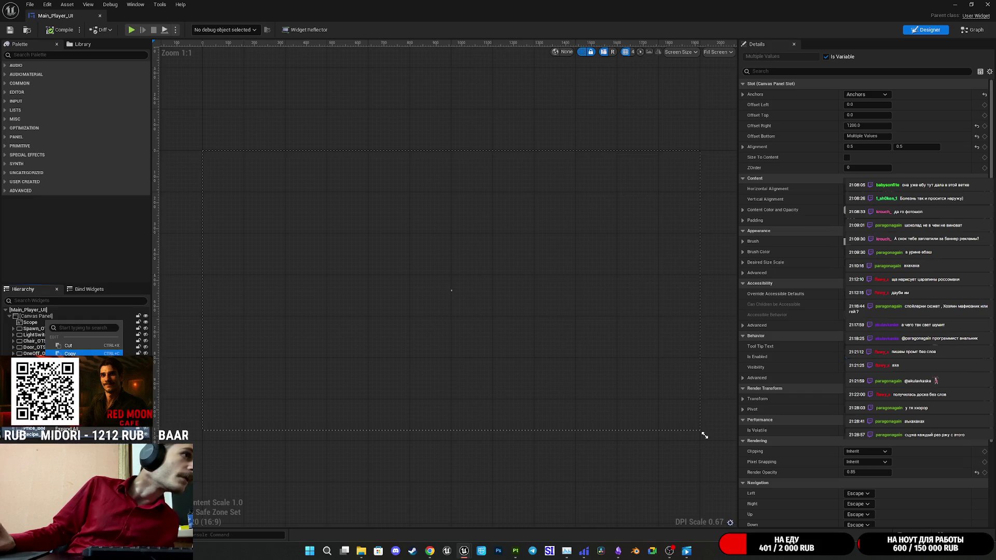
click(73, 353)
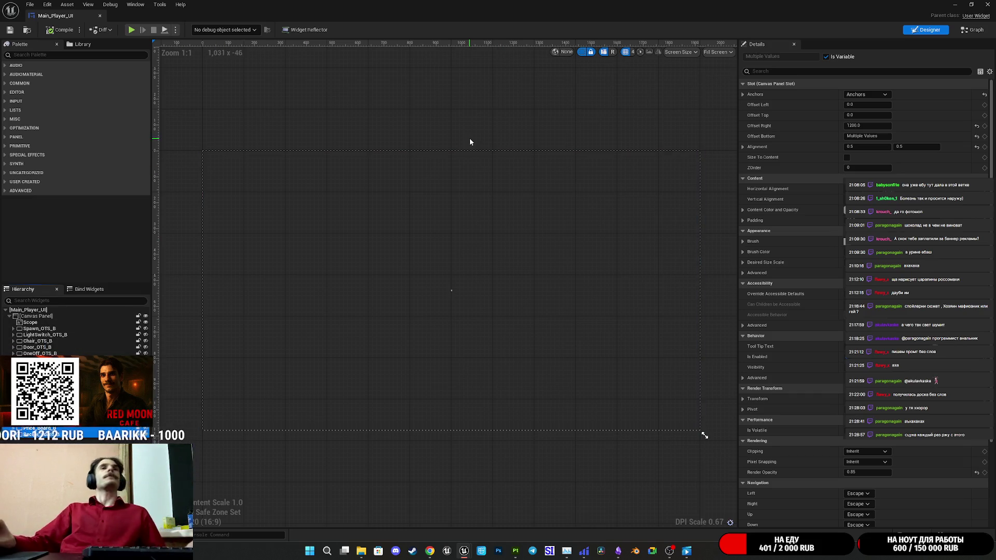
click(955, 4)
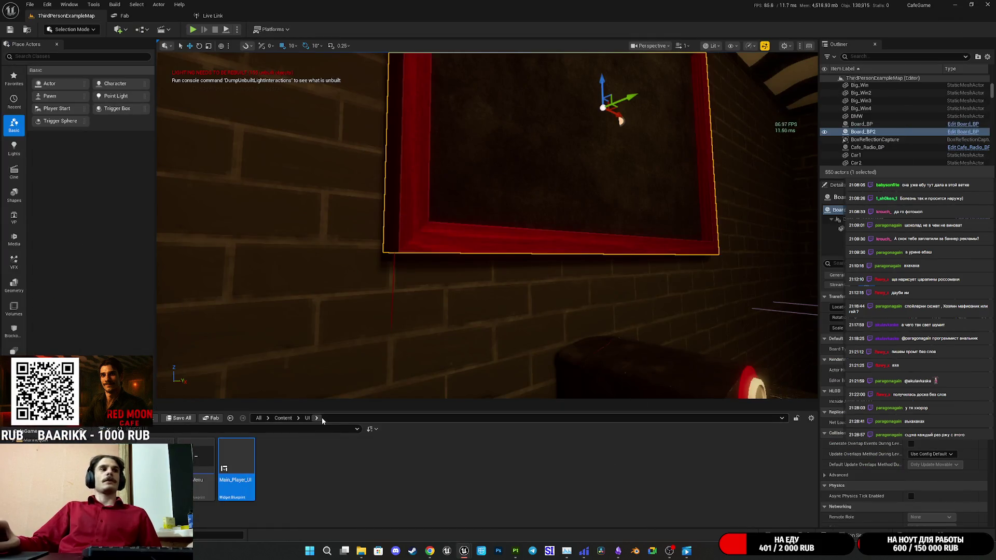
Browse the Content Browser's Create menu without creating anything, then switch to Chrome's Twitch dashboard tab
click(297, 457)
right_click(298, 455)
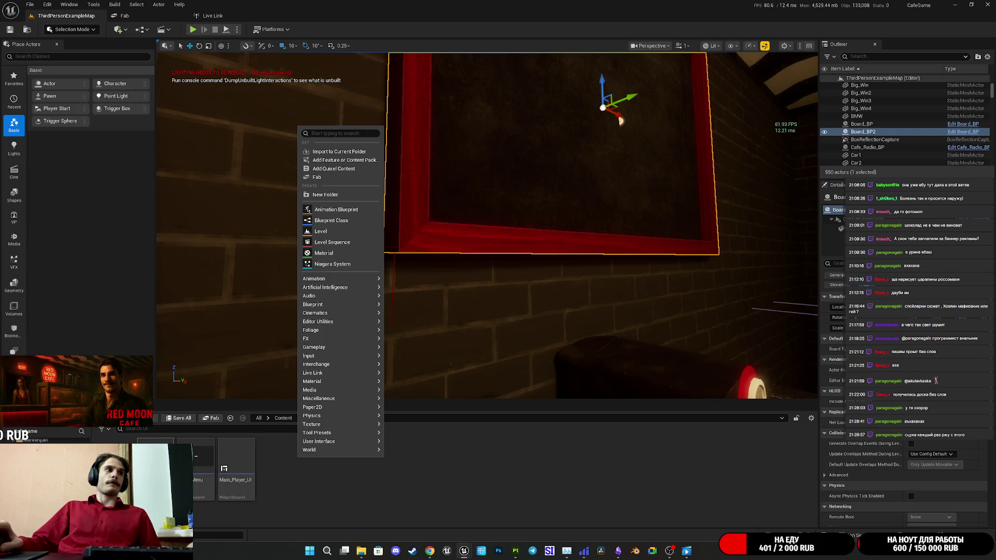
click(290, 460)
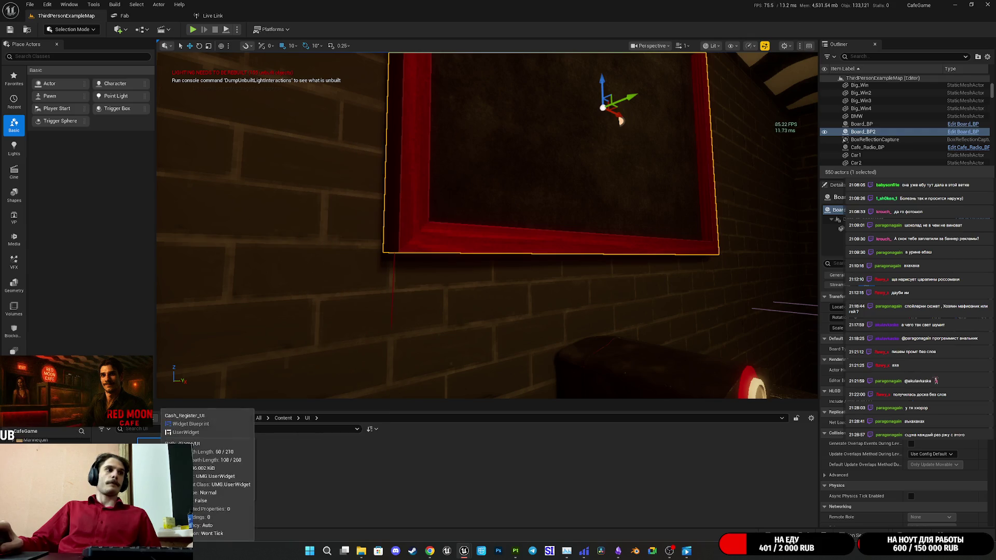
right_click(298, 458)
mouse_move(339, 289)
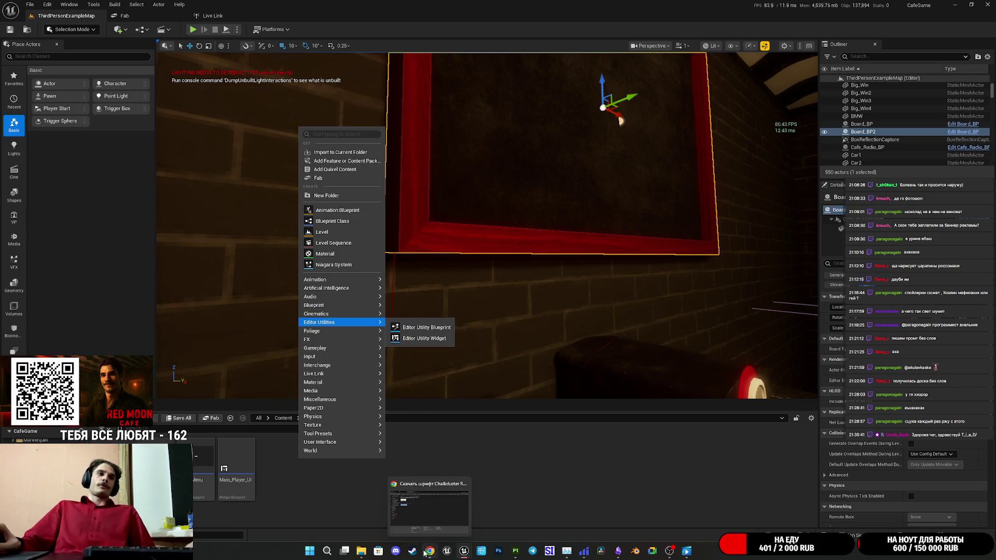
click(433, 537)
click(156, 8)
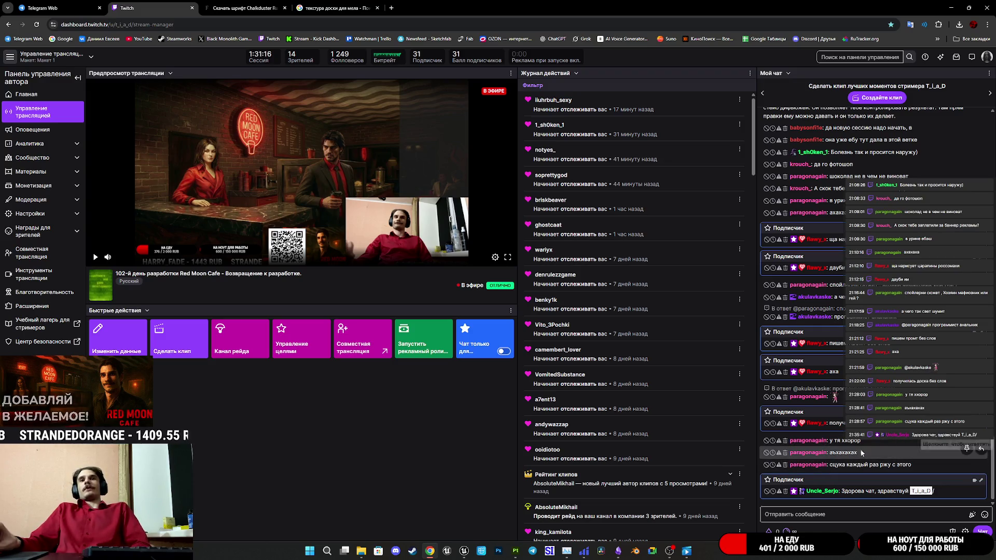
Change a Twitch chat line to 'Я плохой человек' in DevTools, close them, and go to the font tab
right_click(790, 452)
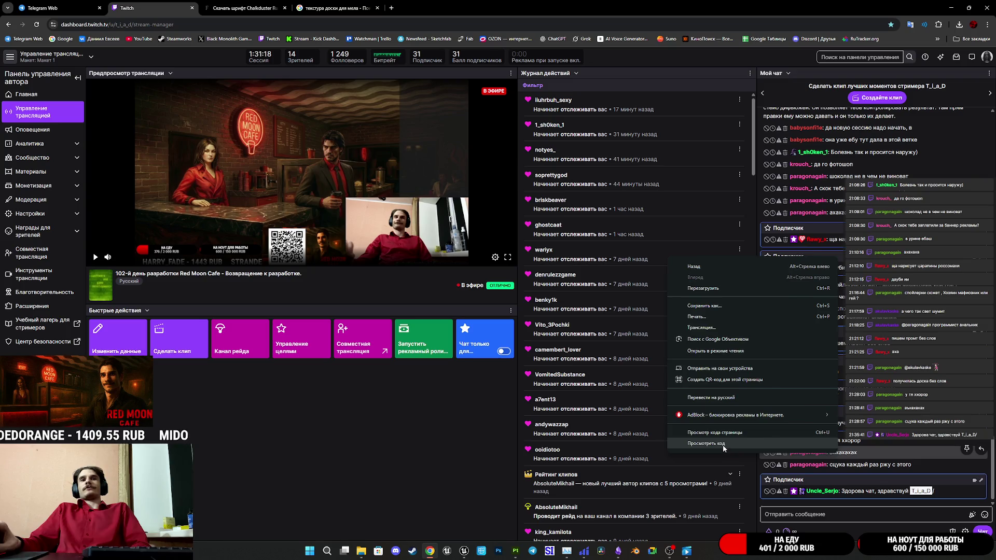
click(719, 444)
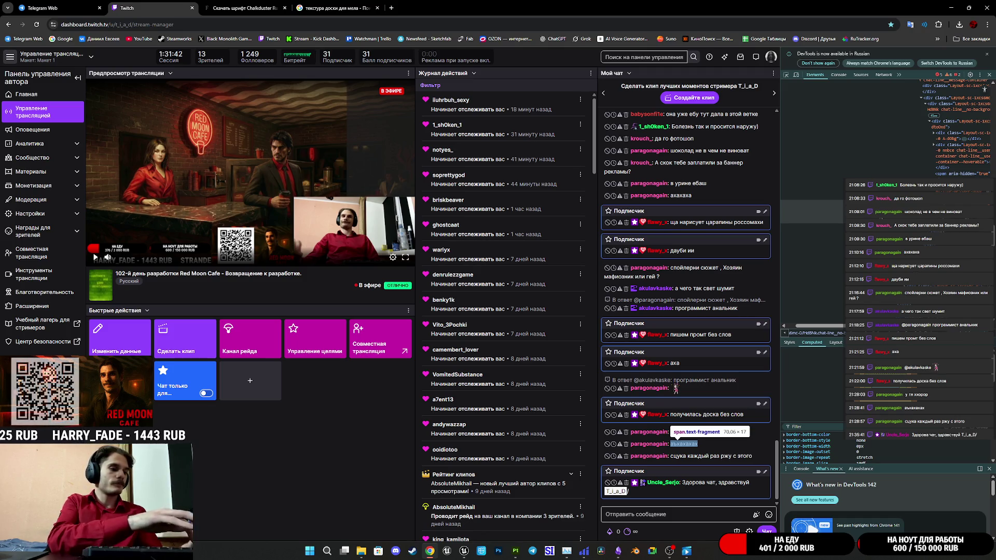
key(Return)
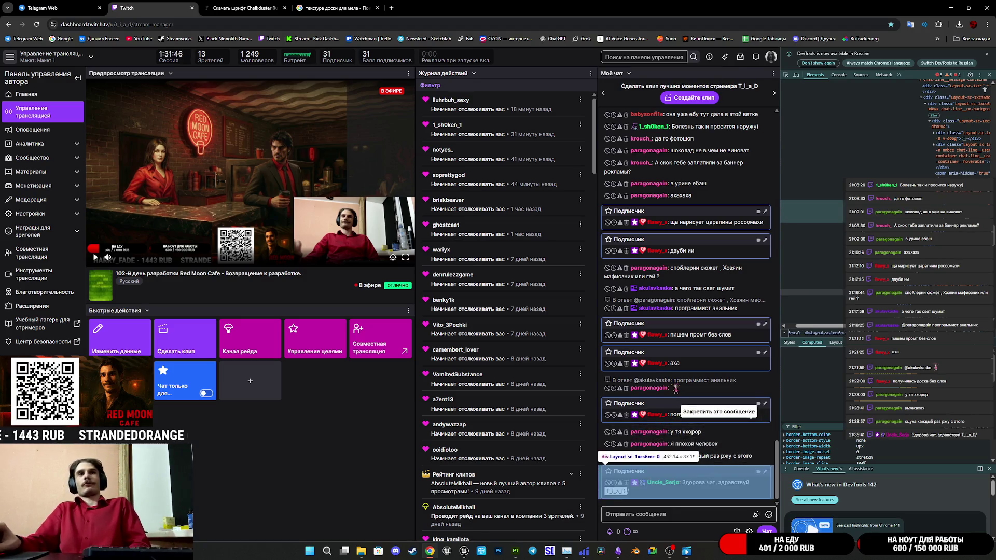
click(986, 54)
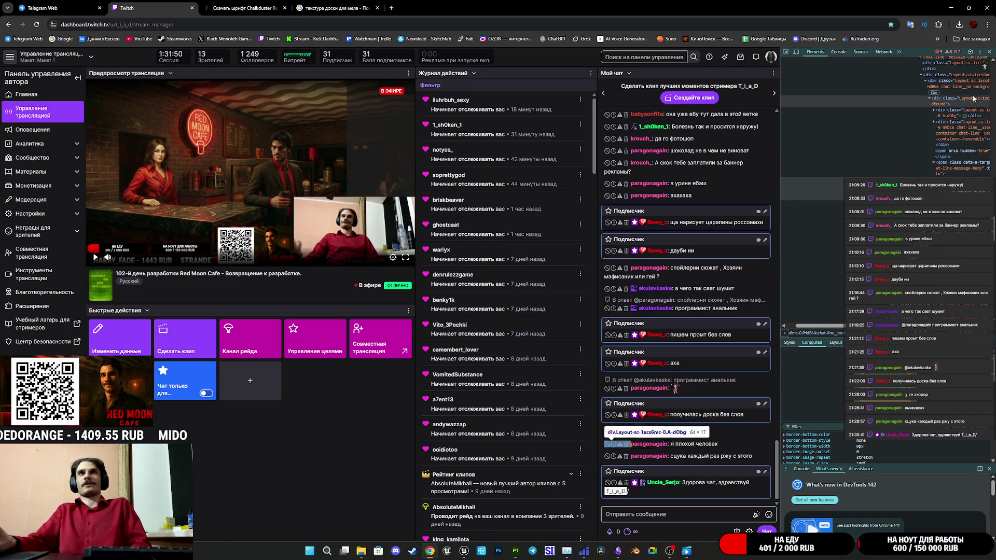
click(989, 53)
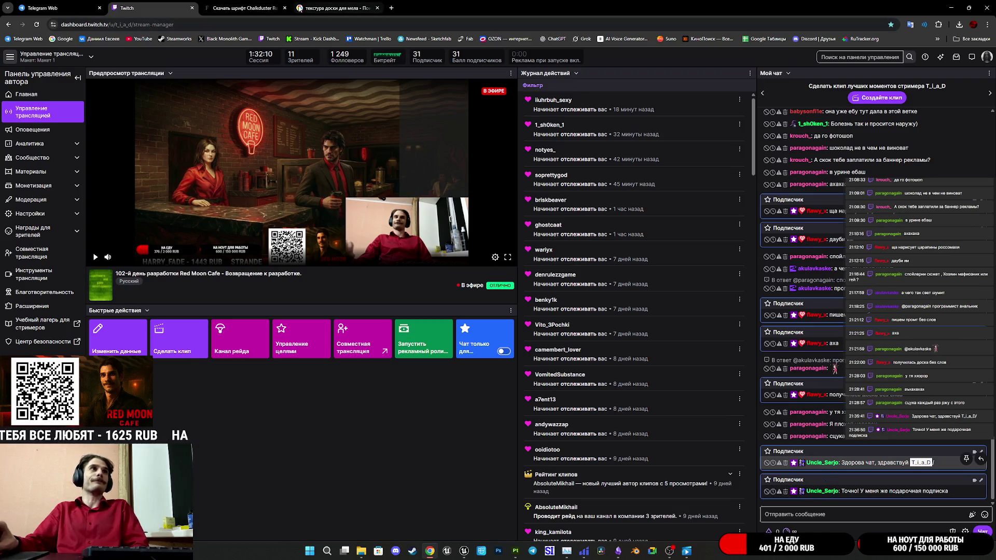
click(262, 4)
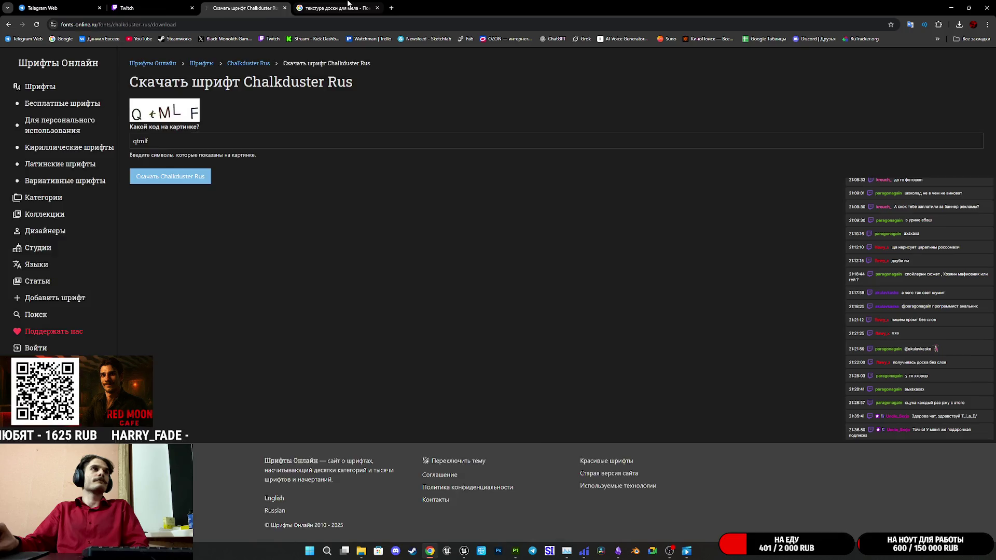
Close the font download and texture tabs, glance at Telegram Web, and return to Twitch
key(ctrl+Tab)
click(155, 8)
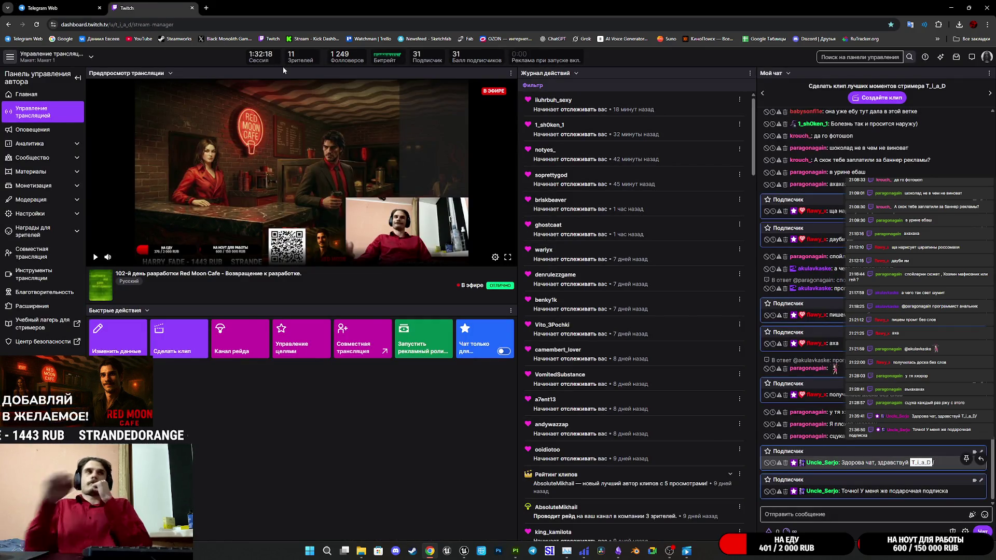
click(88, 7)
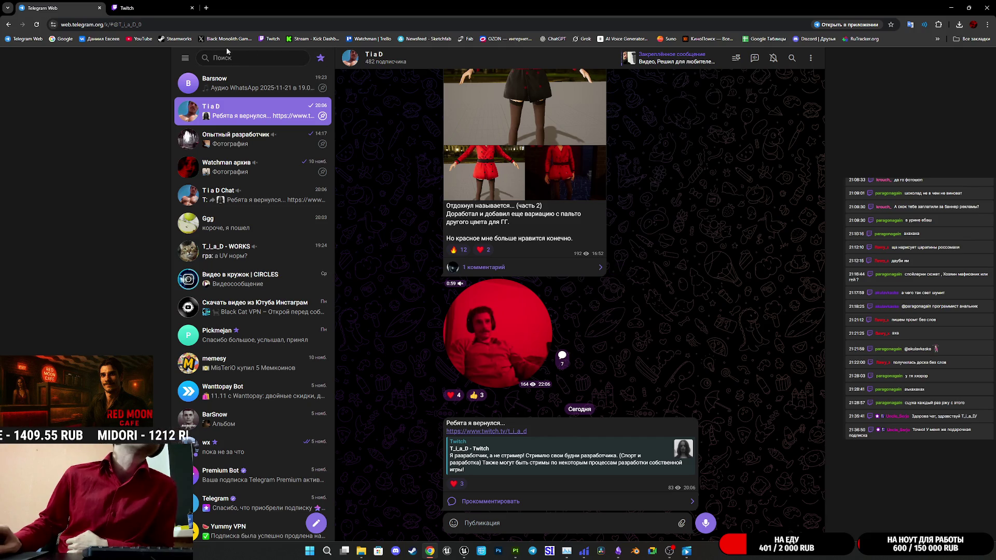
click(167, 4)
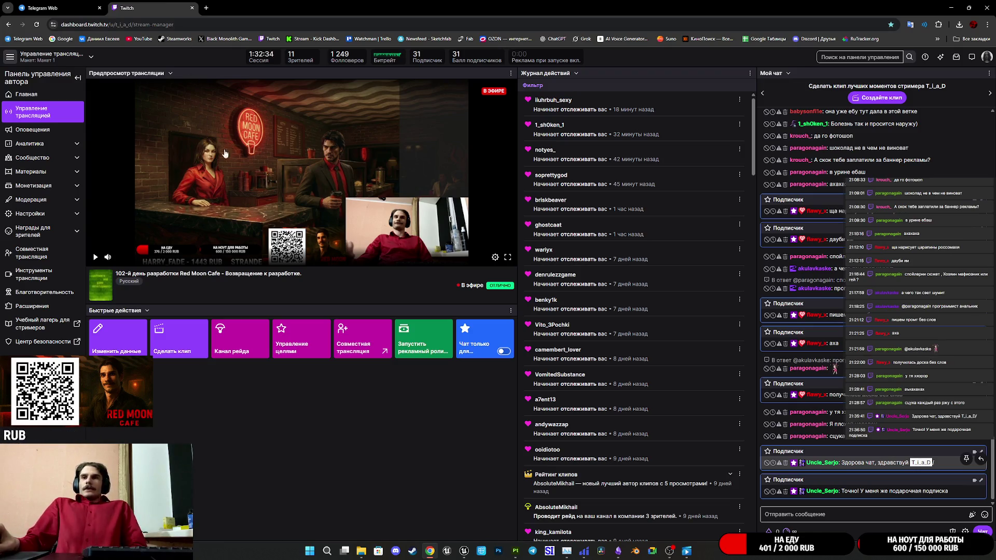
Bring Substance 3D Painter and its completed texture export to the front via the Unreal editor
mouse_move(619, 552)
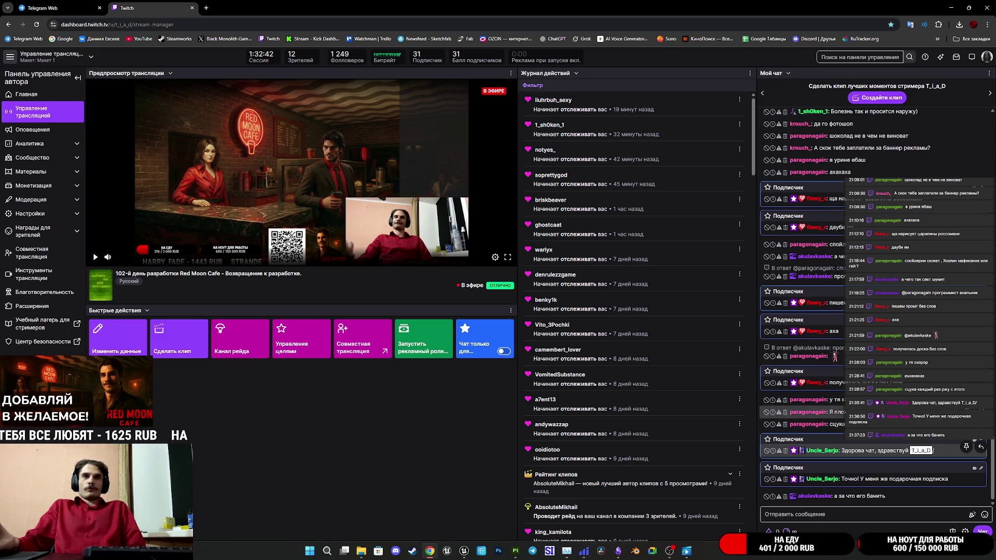
mouse_move(516, 551)
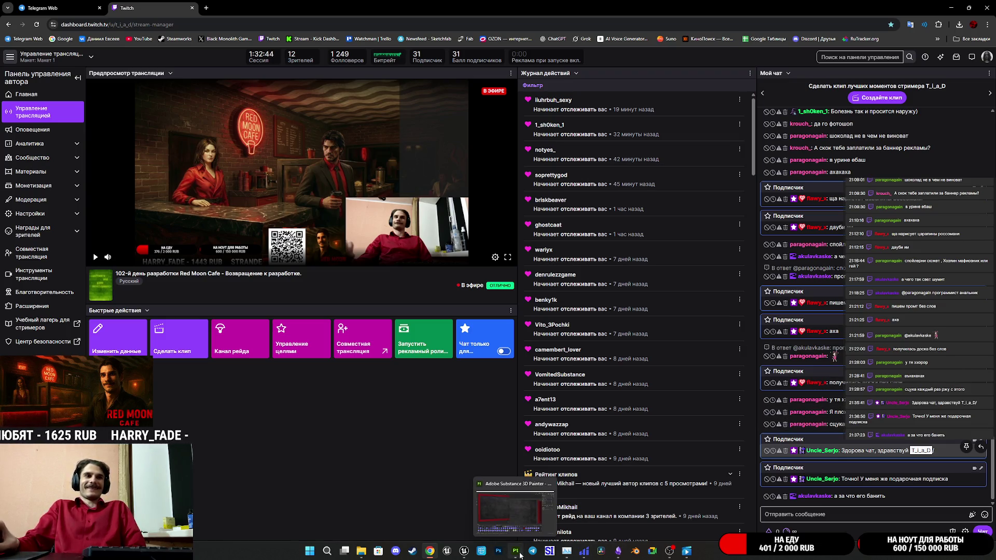
mouse_move(464, 551)
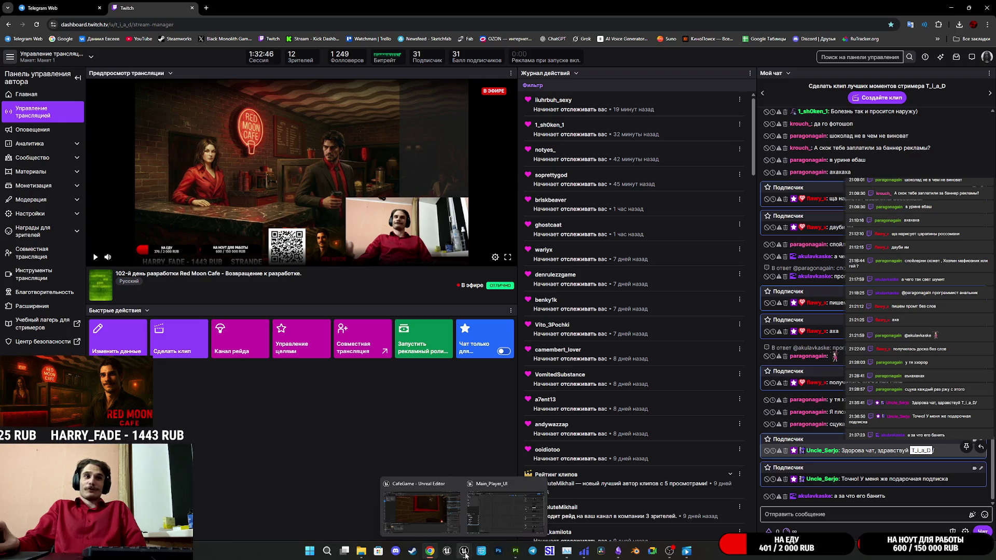
click(494, 517)
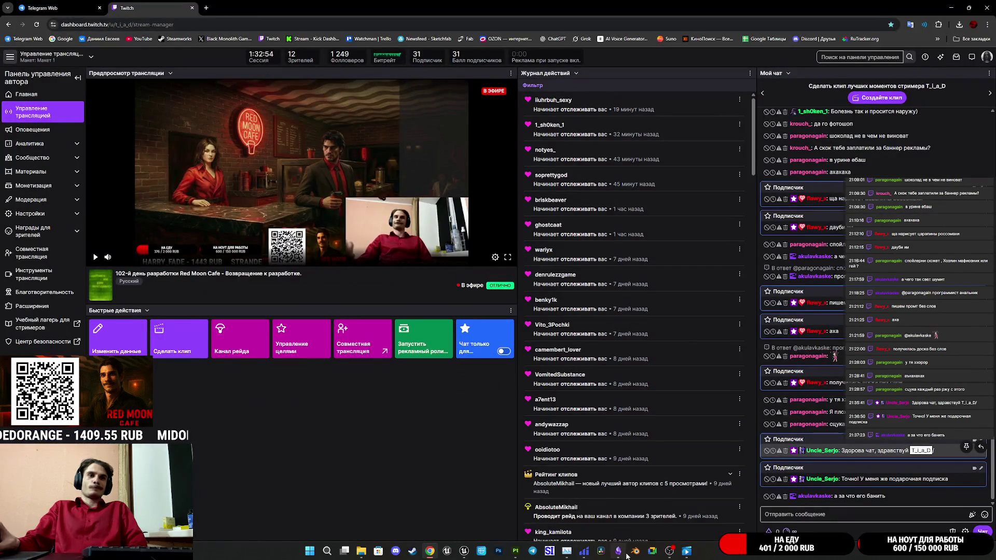
mouse_move(515, 551)
click(514, 517)
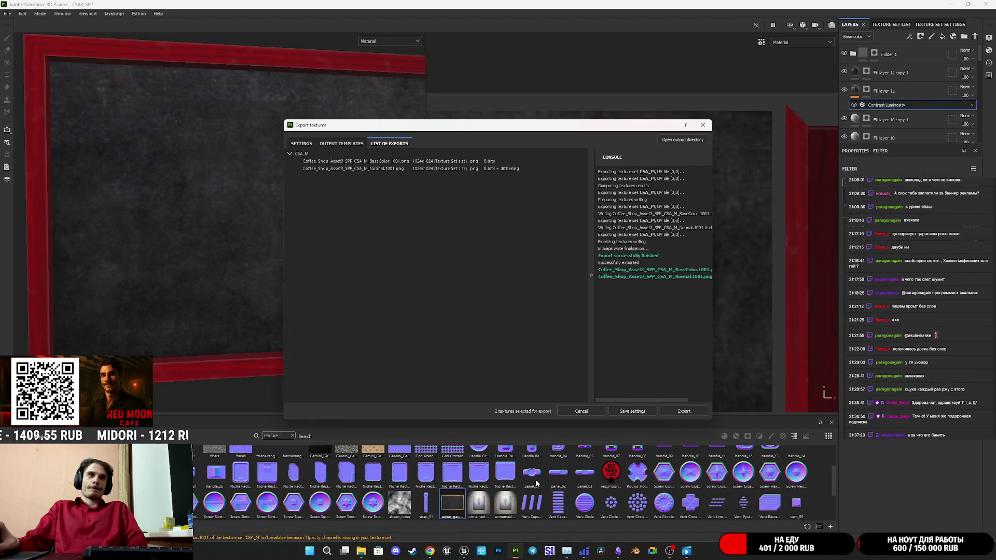
Close the export dialog, quit Substance 3D Painter discarding changes, and return to Main_Player_UI
click(703, 125)
click(986, 4)
click(475, 285)
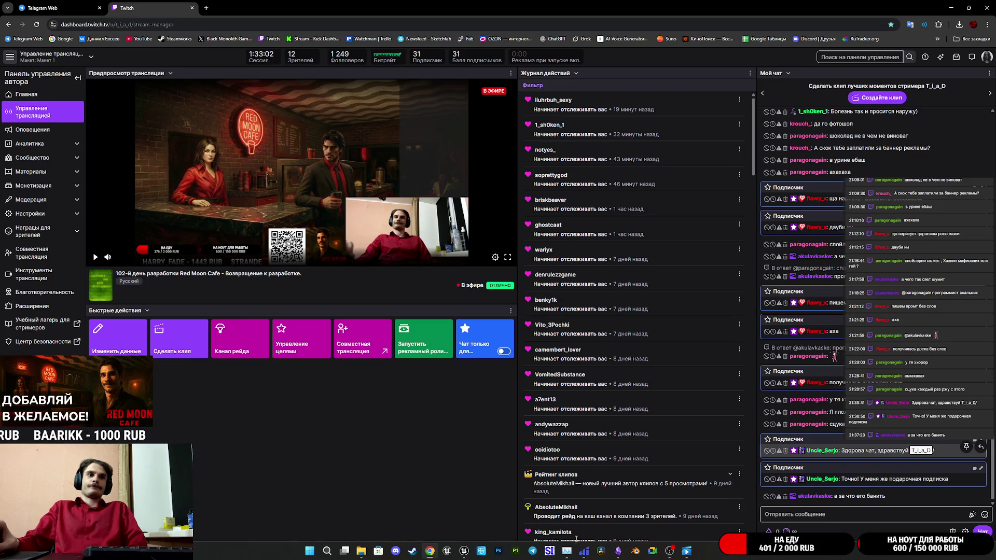
mouse_move(464, 551)
click(491, 513)
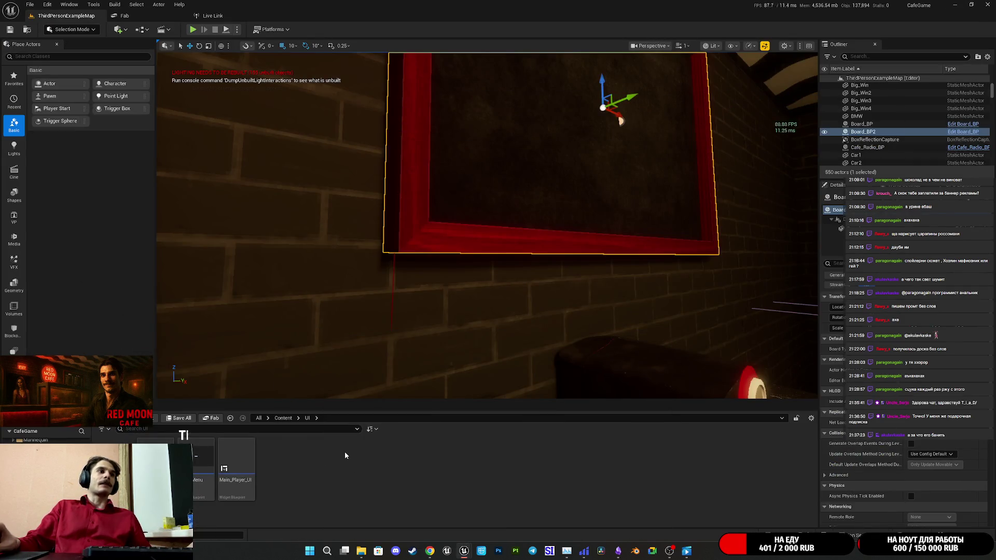
Open the UI folder's create-asset context menu and expand its User Interface options
right_click(345, 453)
click(314, 455)
right_click(312, 457)
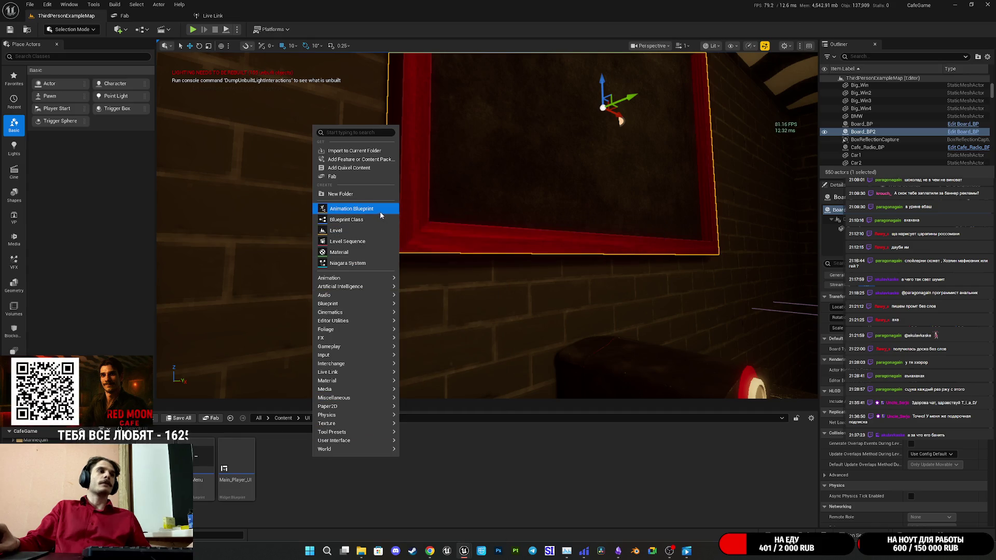
mouse_move(343, 398)
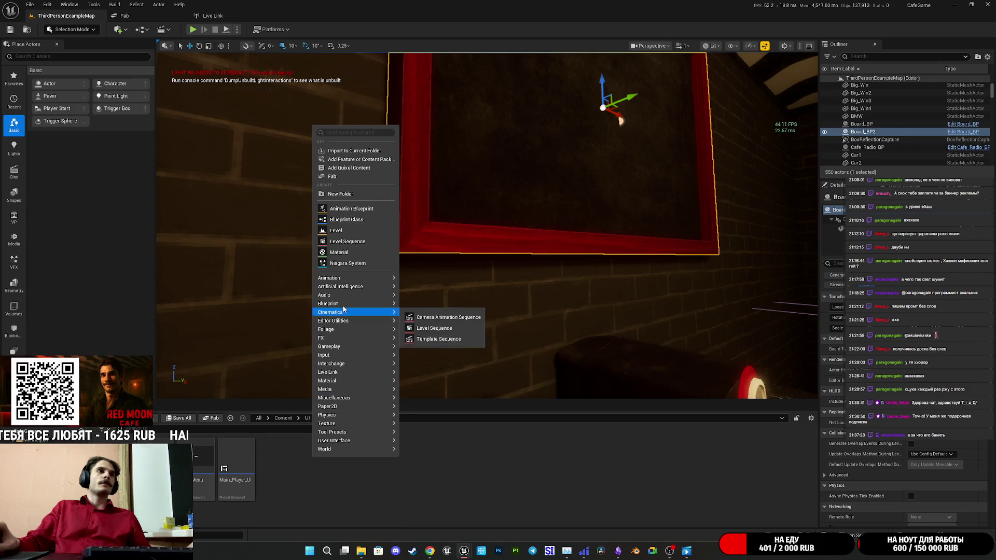
mouse_move(348, 294)
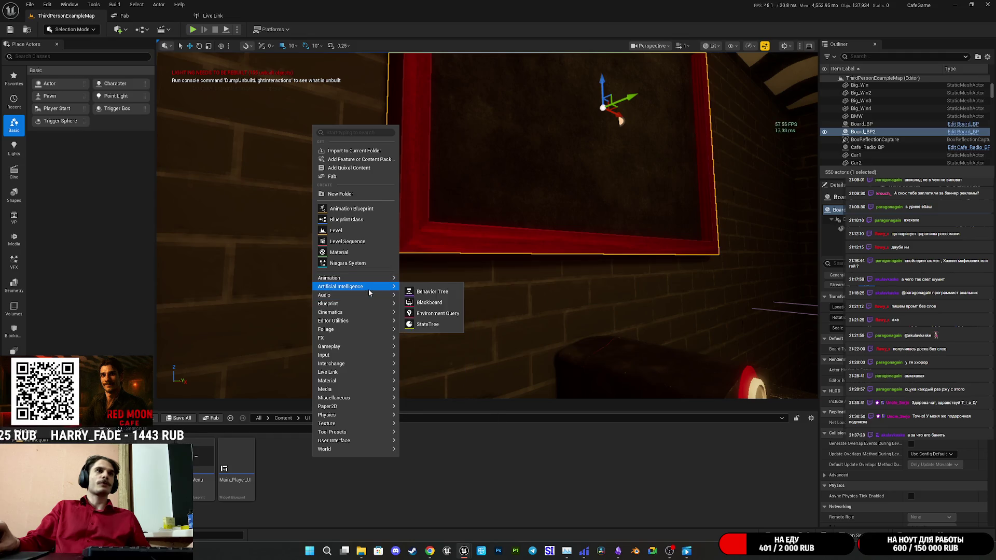
mouse_move(369, 280)
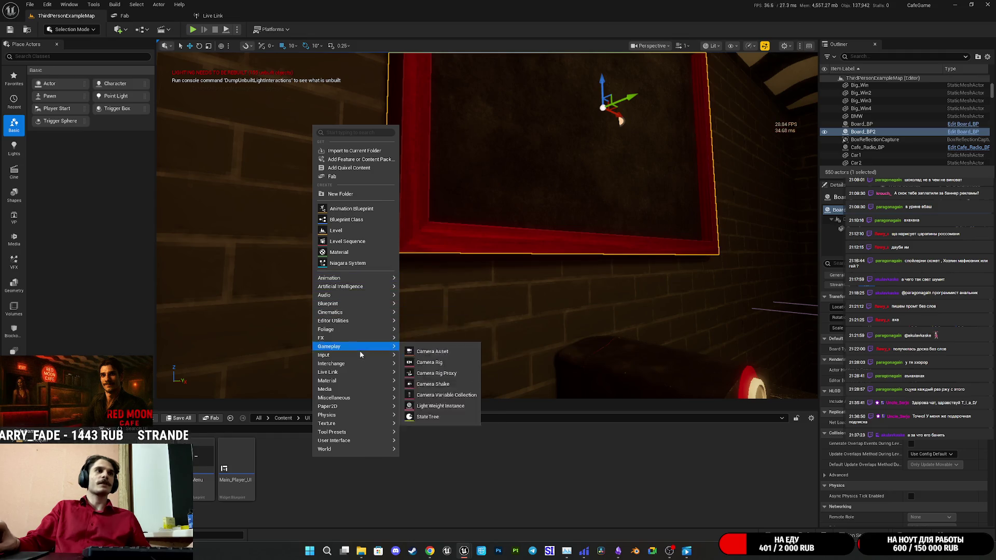
mouse_move(346, 349)
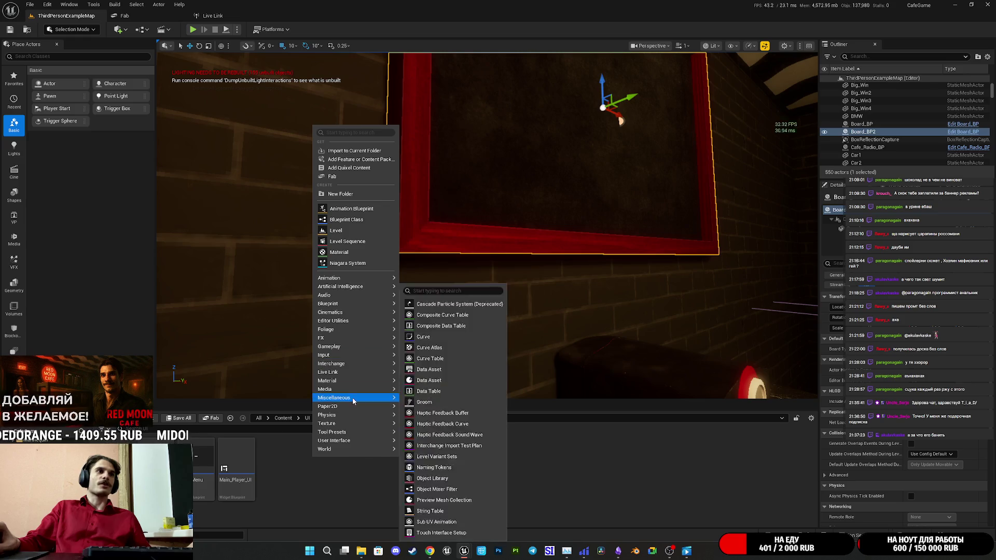
mouse_move(357, 443)
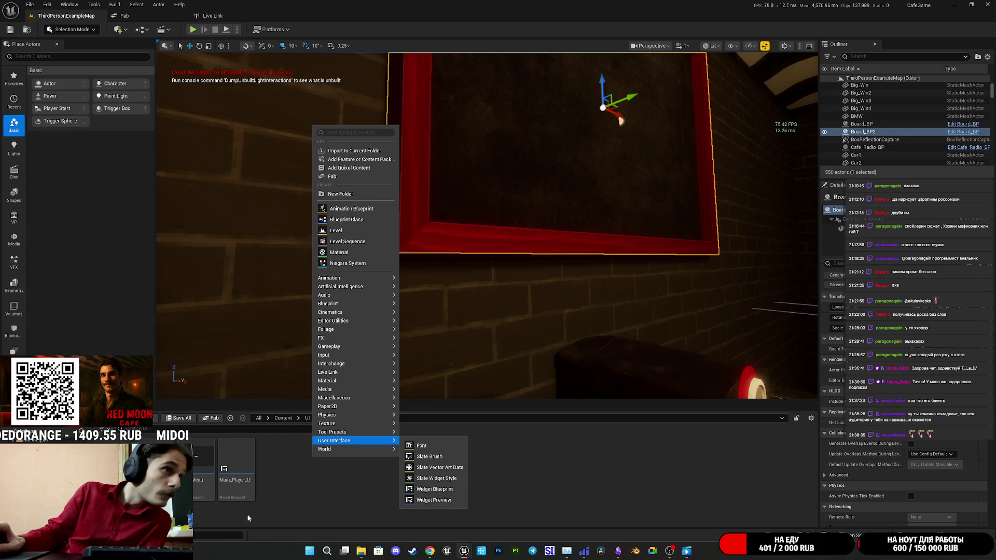
Create a Widget Blueprint with User Widget as parent, named Board_UI, and open it
click(438, 489)
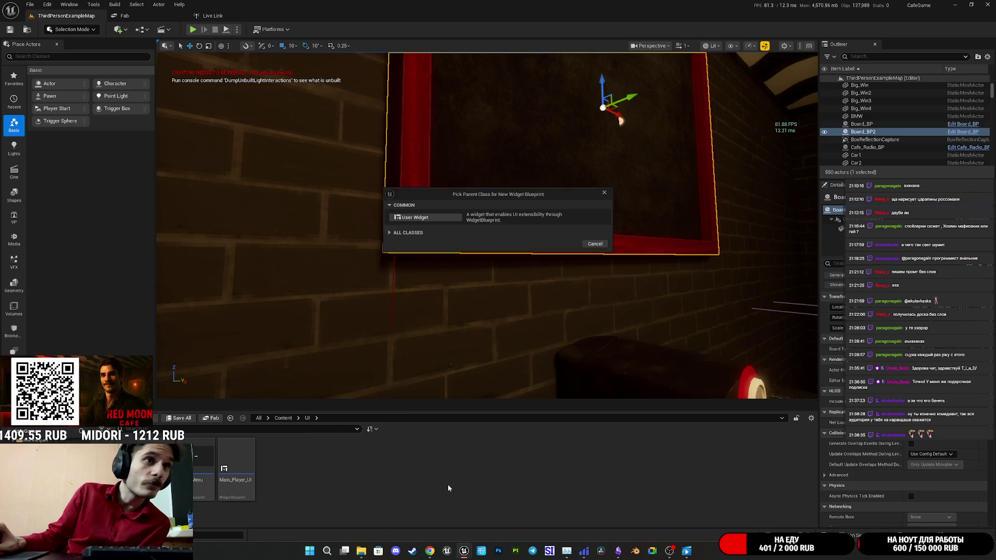
click(421, 218)
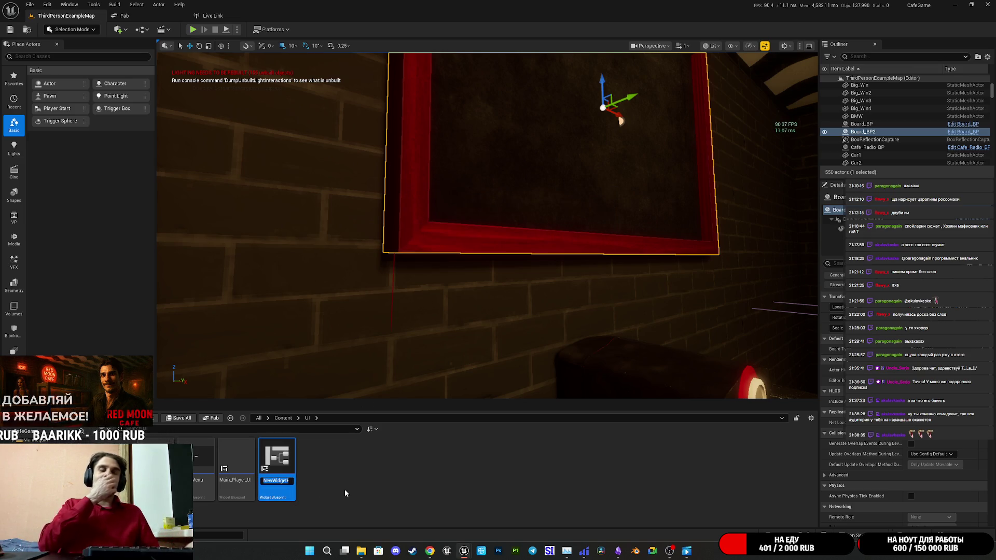
text(Wщфк)
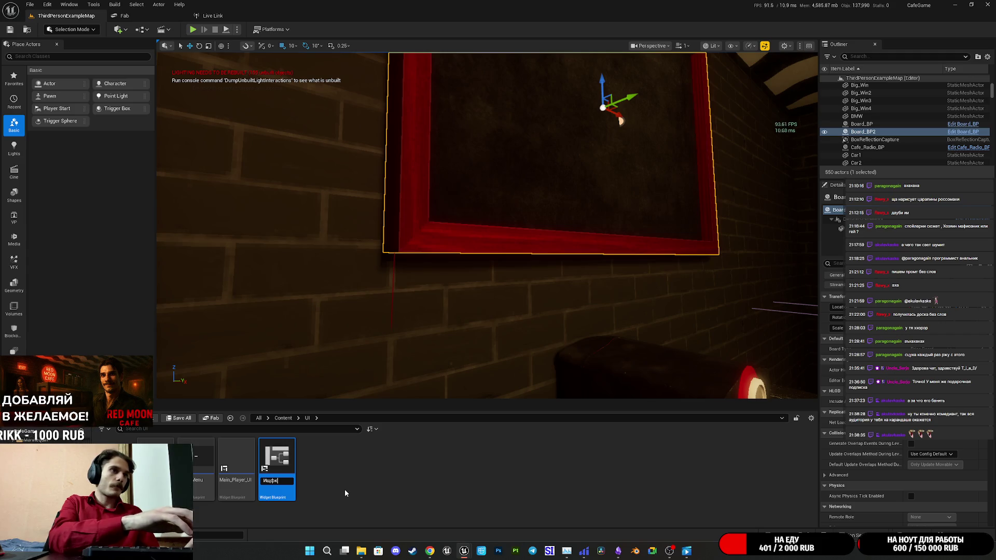
key(BackSpace)
key(BackSpace)
key(BackSpace)
text(Board)
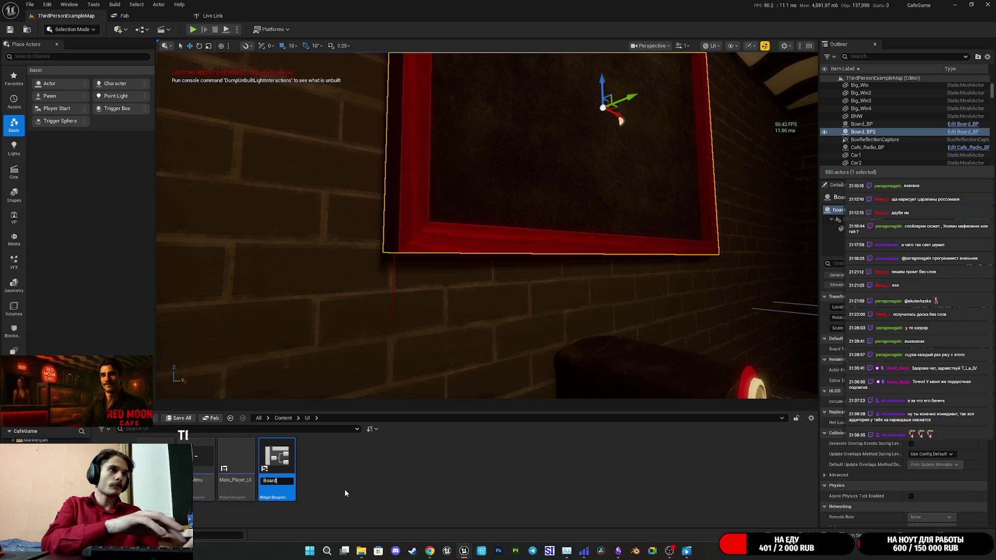
text(_)
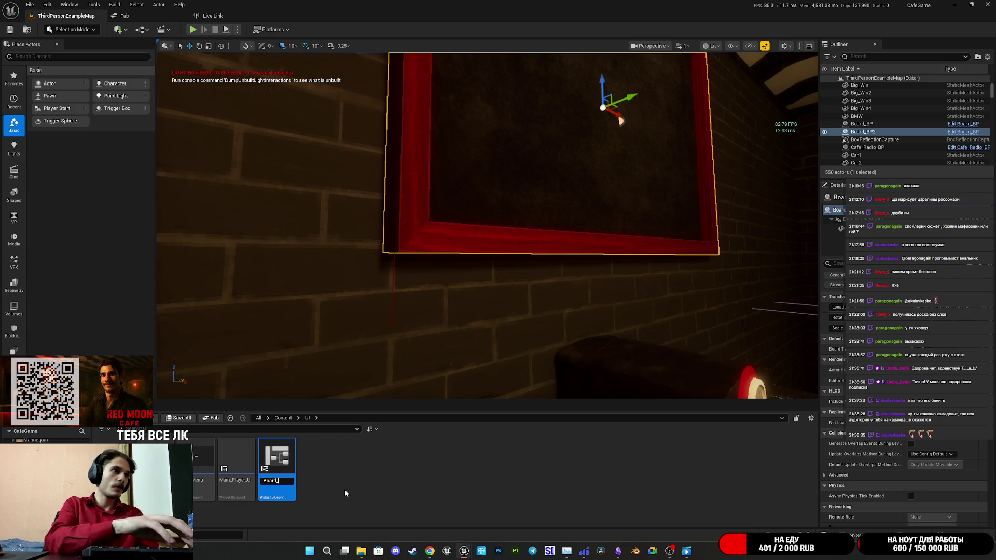
key(Return)
key(Return)
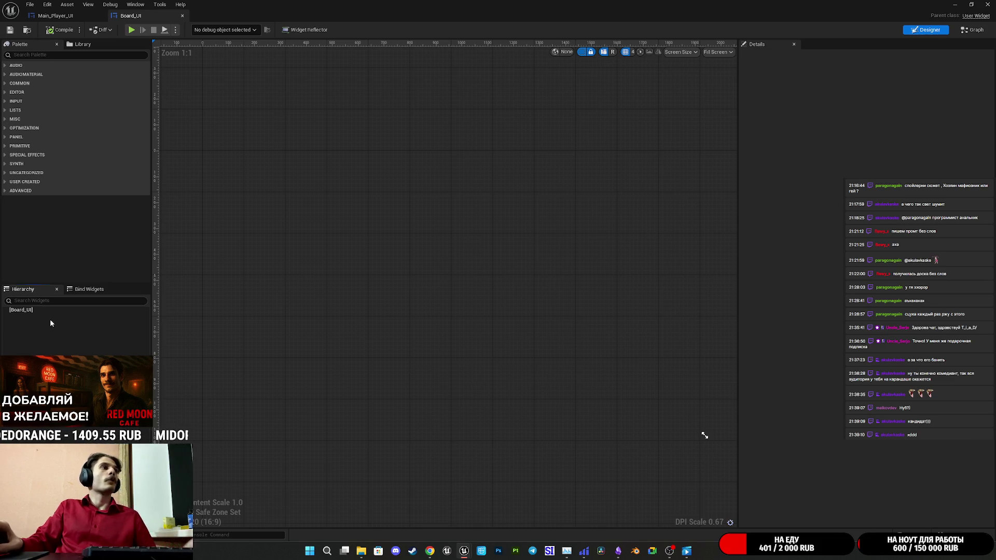
key(ctrl+z)
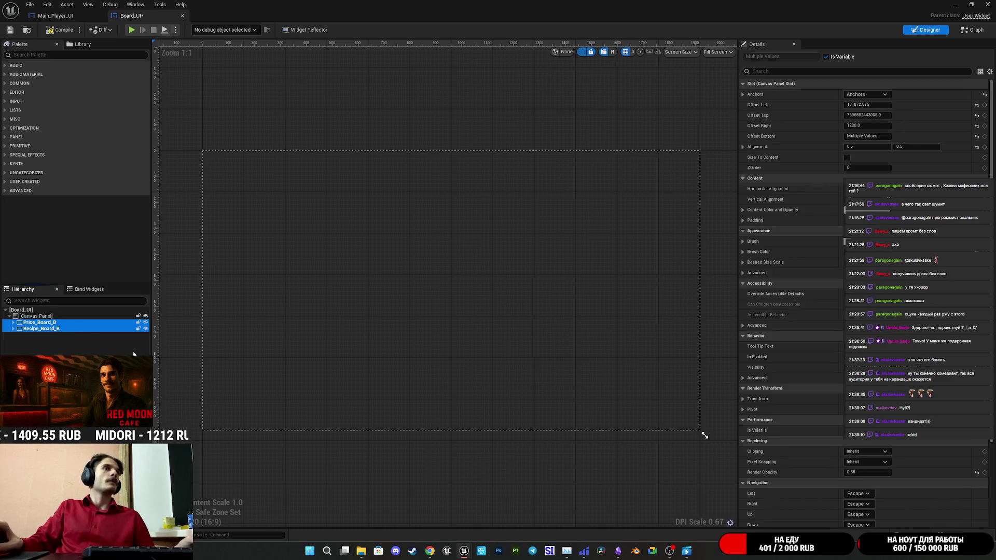
click(145, 326)
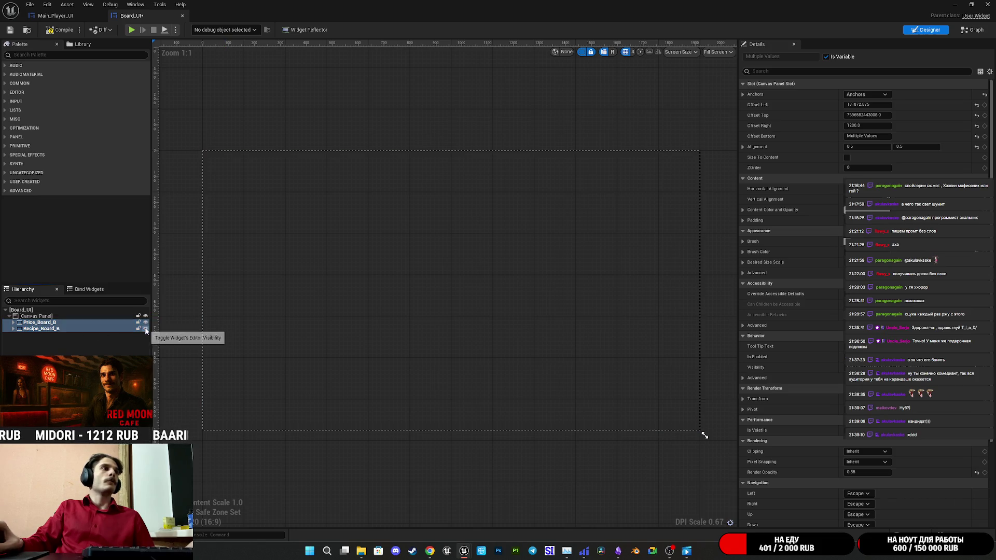
click(60, 30)
click(9, 30)
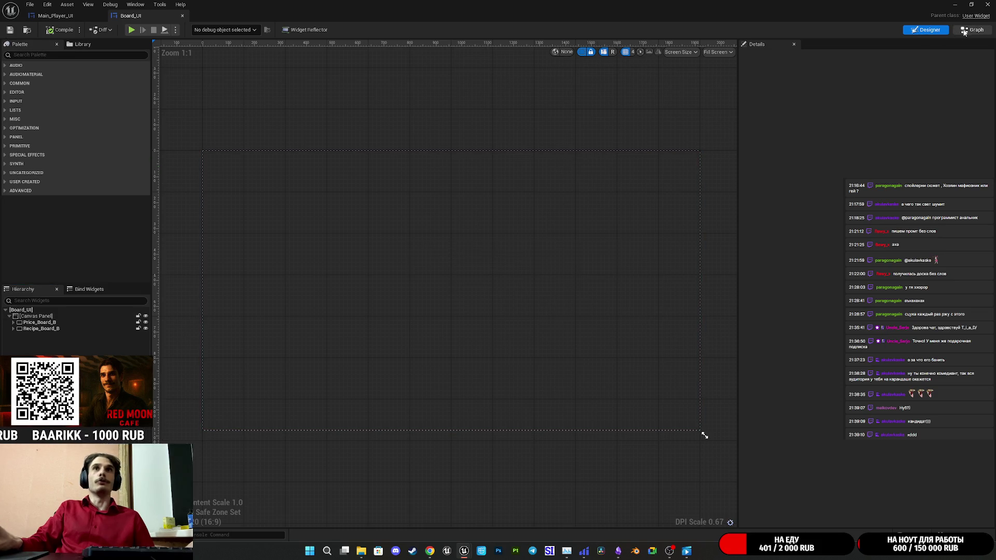
click(963, 32)
mouse_move(656, 409)
mouse_down()
mouse_move(550, 289)
mouse_move(551, 241)
mouse_move(701, 328)
mouse_up()
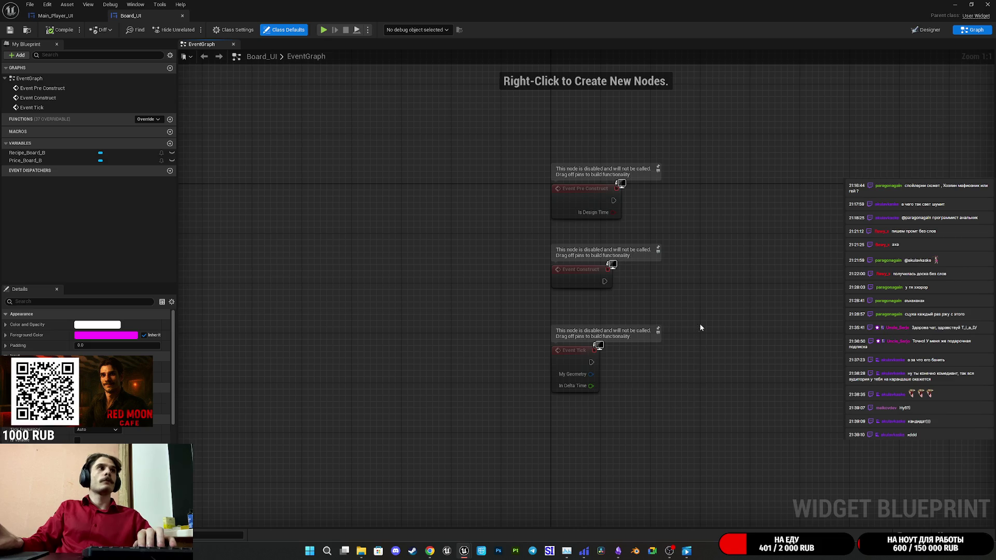
click(39, 154)
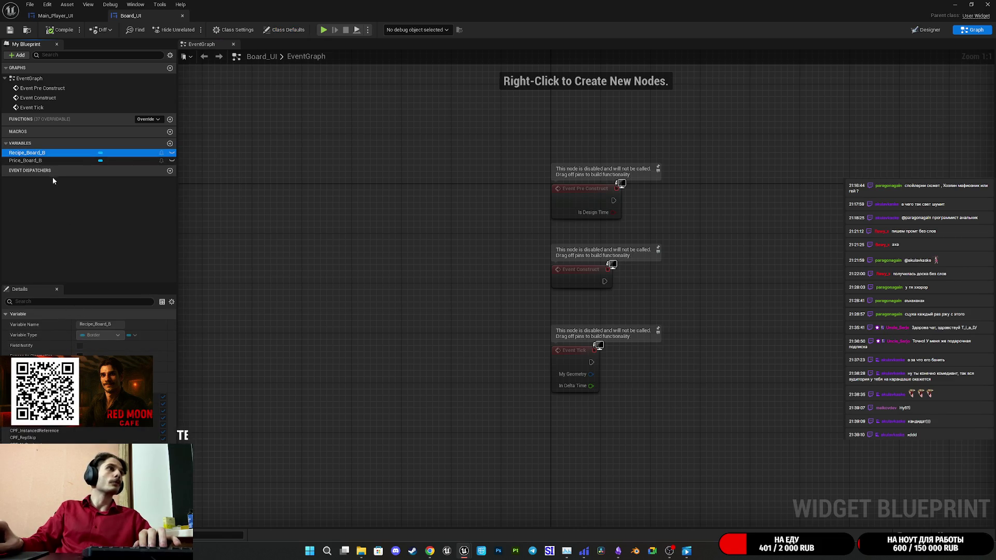
click(34, 161)
click(56, 16)
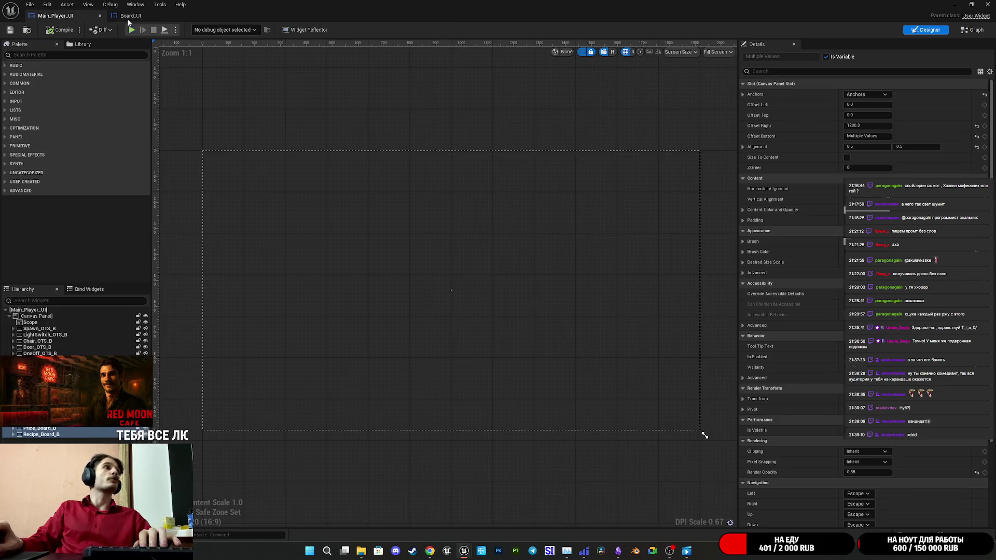
click(132, 16)
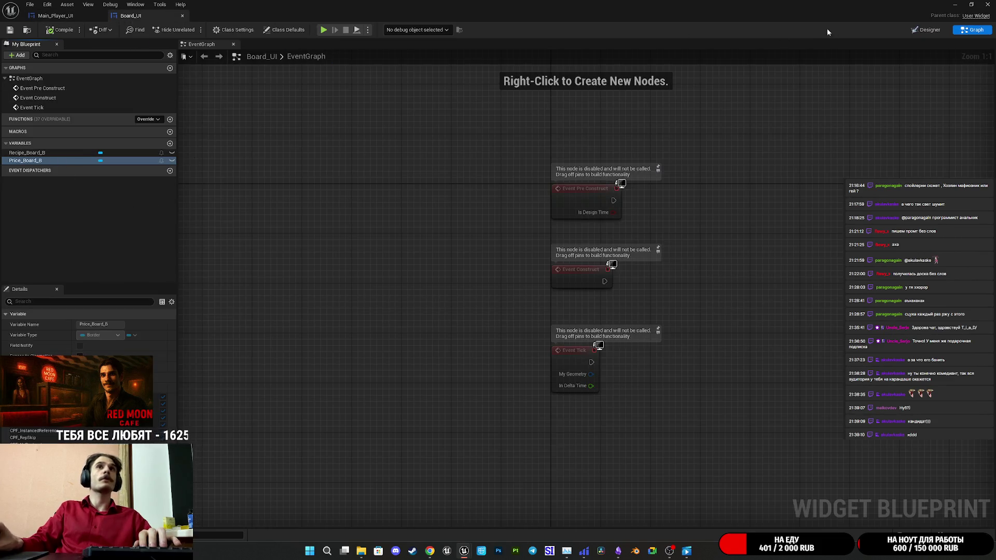
click(926, 29)
click(14, 329)
click(21, 342)
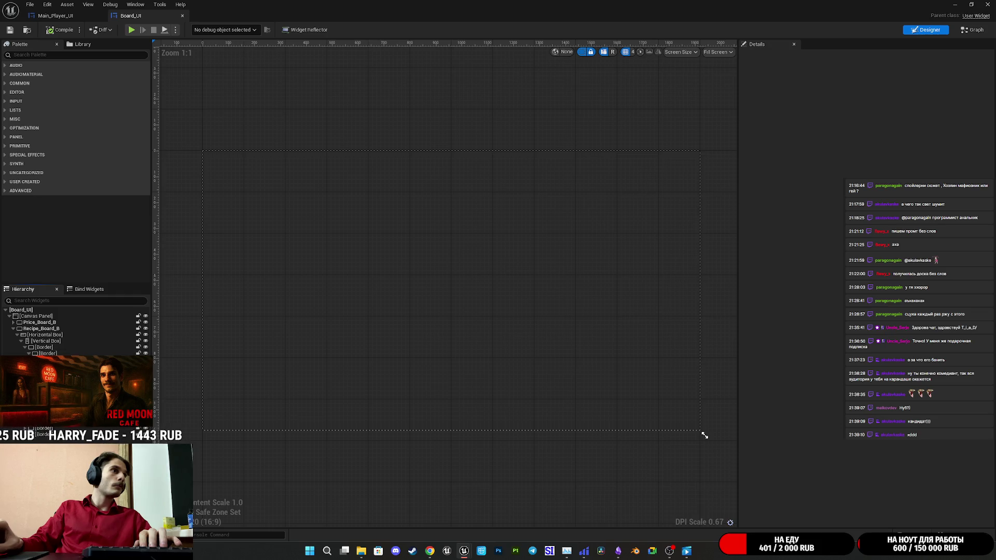
click(52, 360)
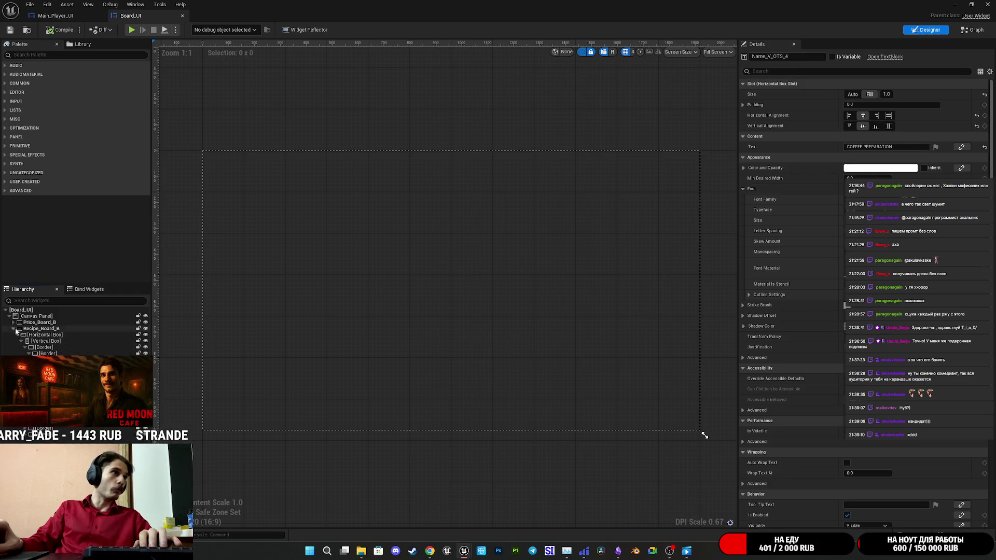
click(14, 329)
click(50, 329)
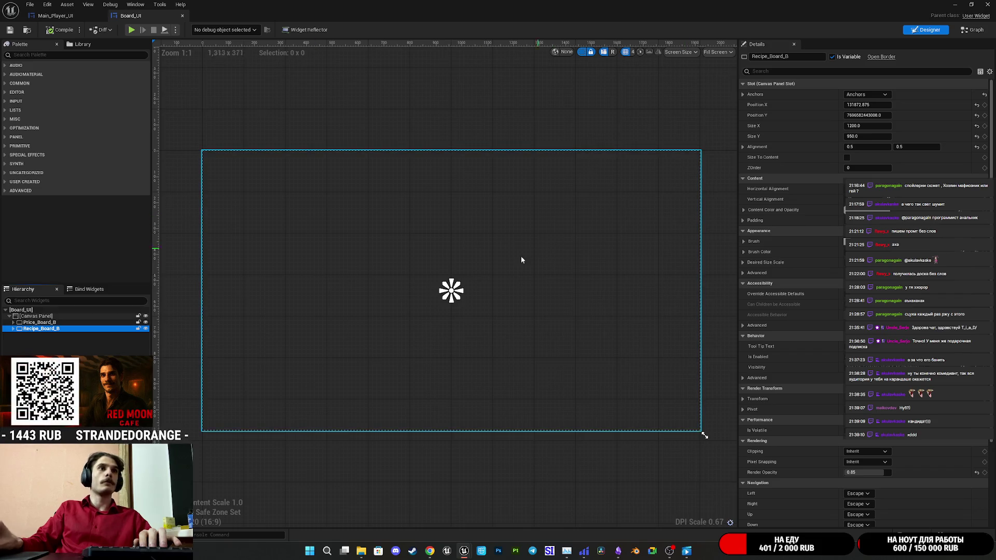
scroll(767, 354, down, 4)
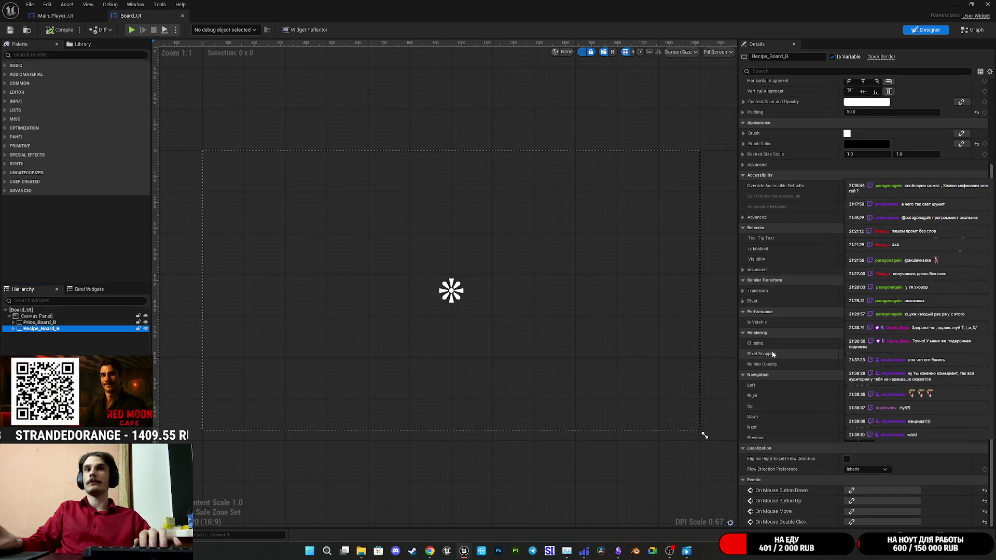
scroll(805, 385, up, 4)
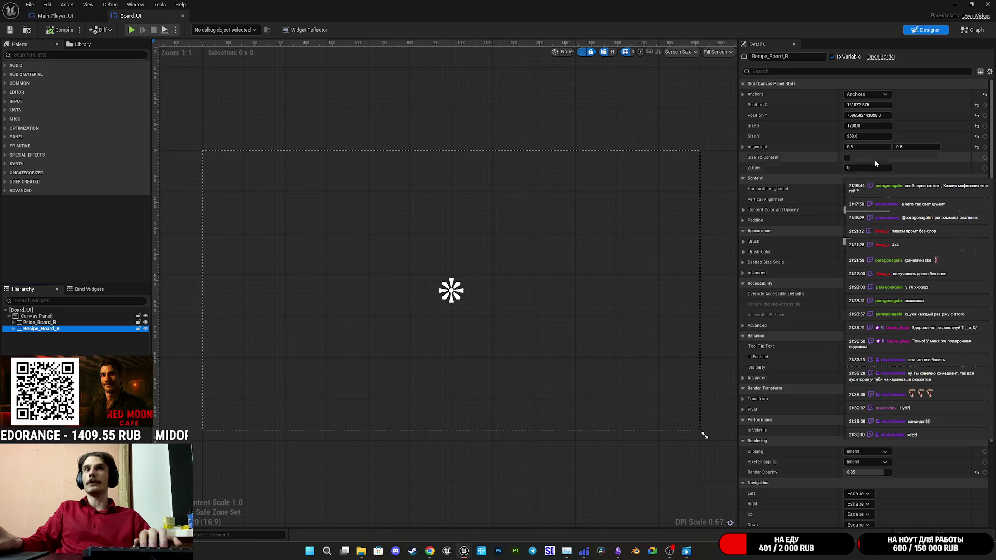
scroll(830, 191, down, 2)
scroll(816, 200, down, 2)
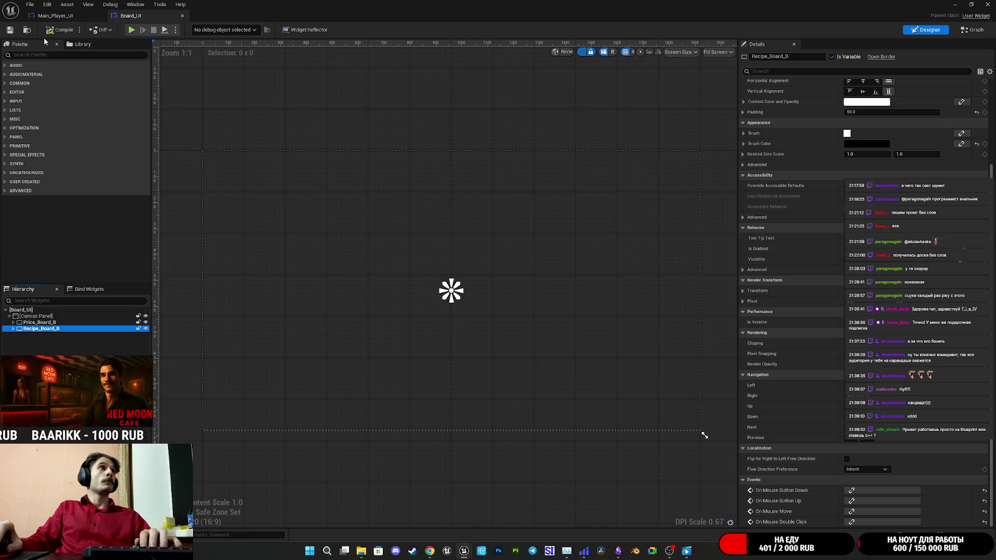
click(12, 33)
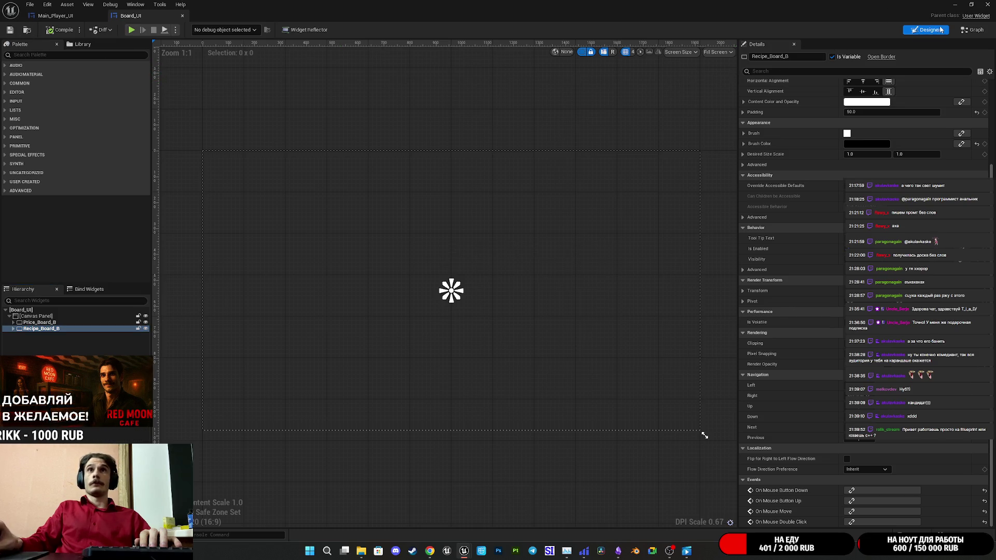
click(973, 32)
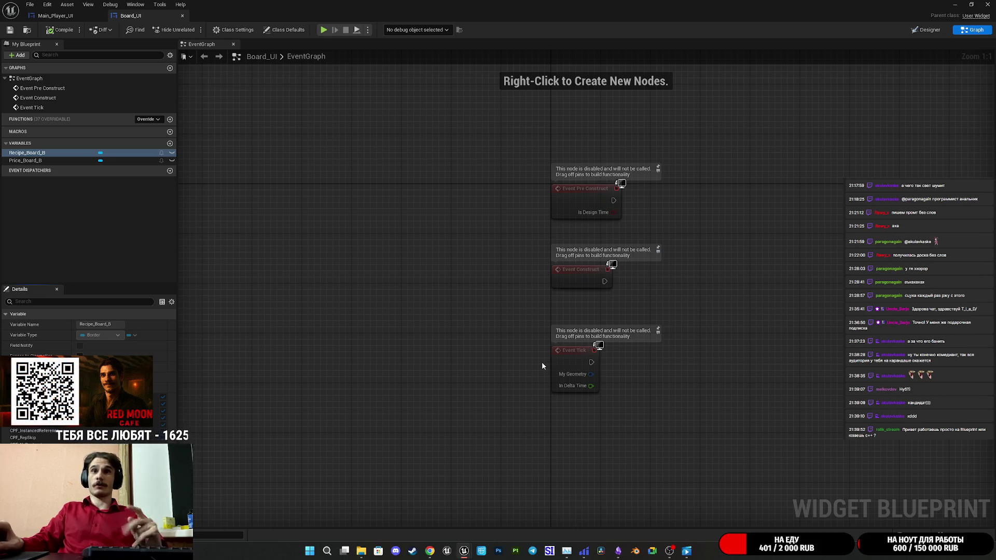
mouse_move(614, 444)
mouse_down()
mouse_move(553, 232)
mouse_move(564, 238)
mouse_move(556, 233)
mouse_move(553, 245)
mouse_move(720, 276)
mouse_up()
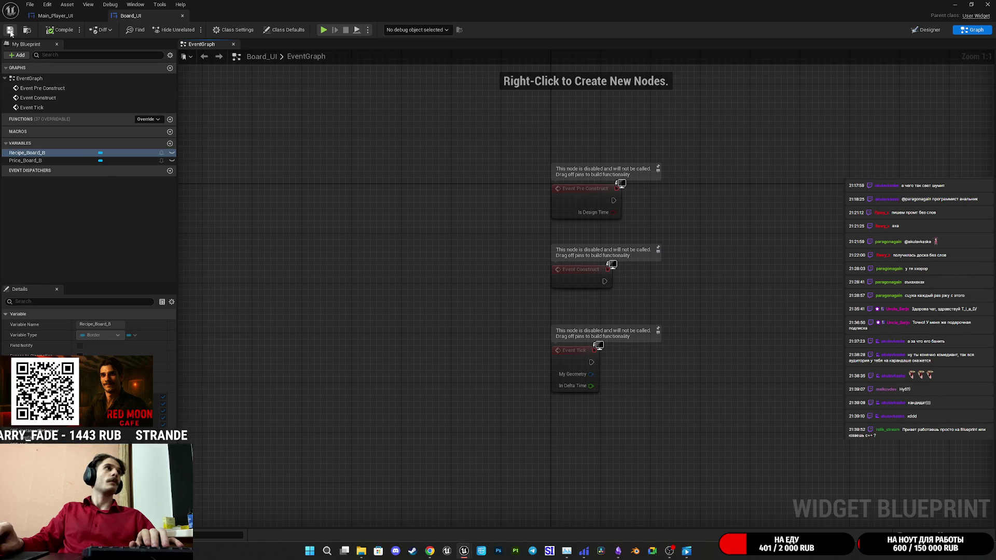
click(929, 31)
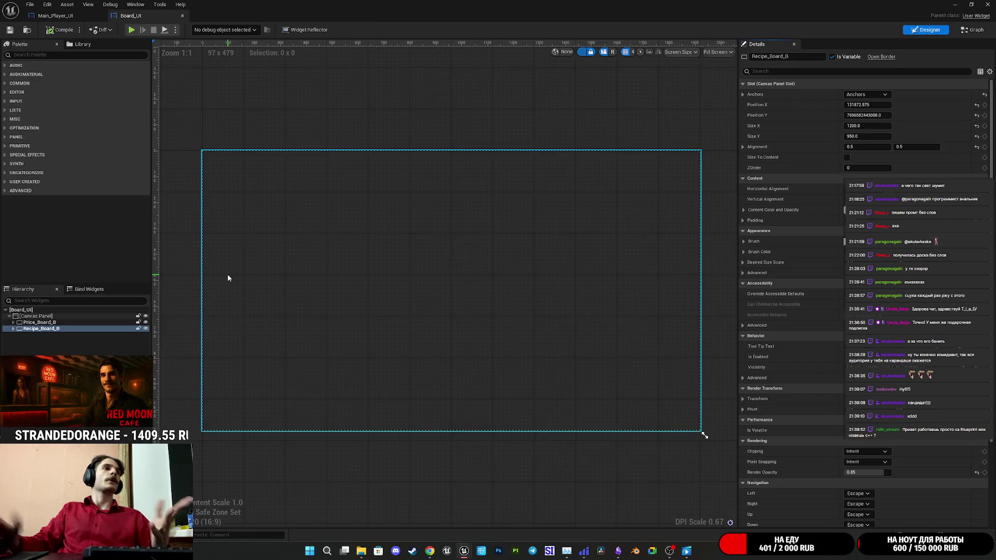
click(227, 278)
Set Price_Board_B's Visibility to Not Hit-Testable in the Details panel
click(82, 323)
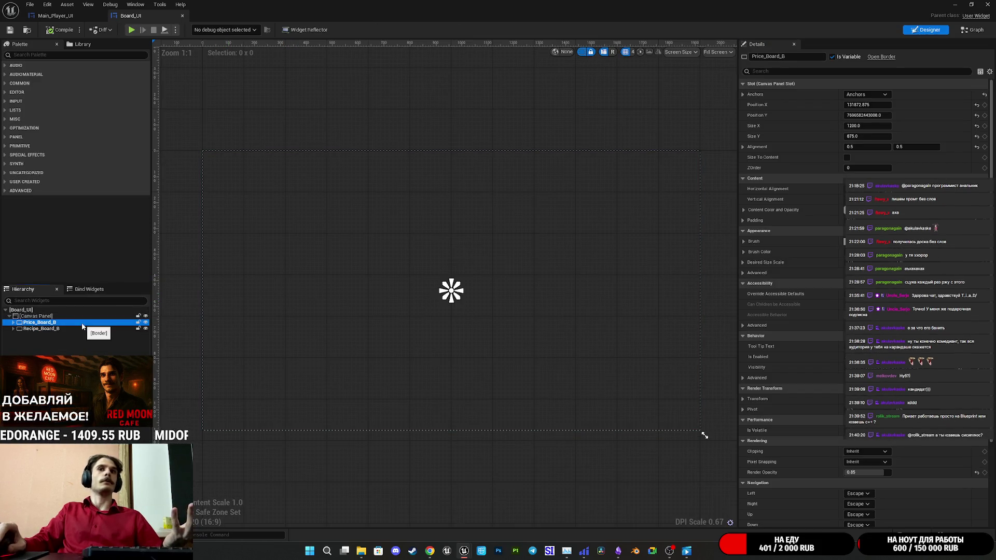
scroll(800, 292, down, 1)
scroll(800, 292, down, 5)
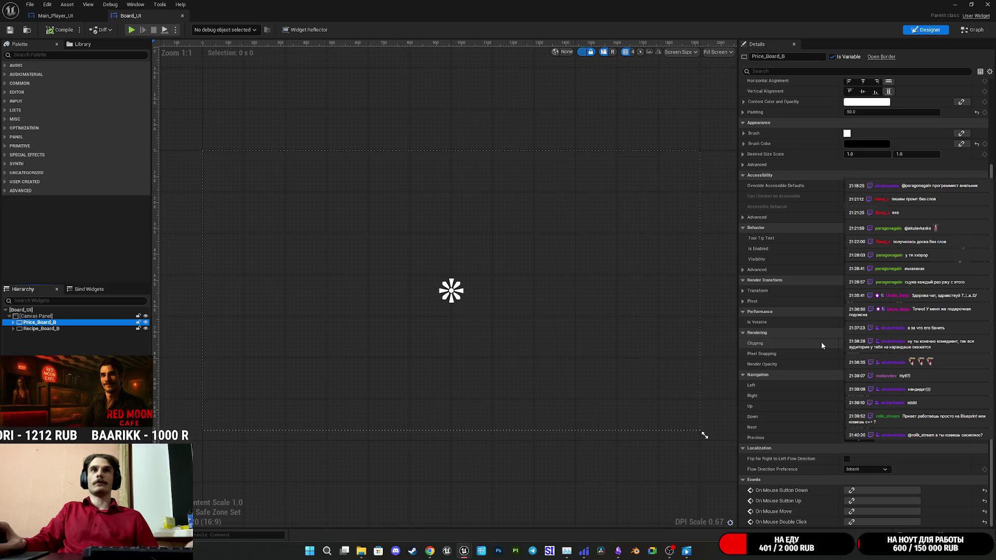
click(861, 259)
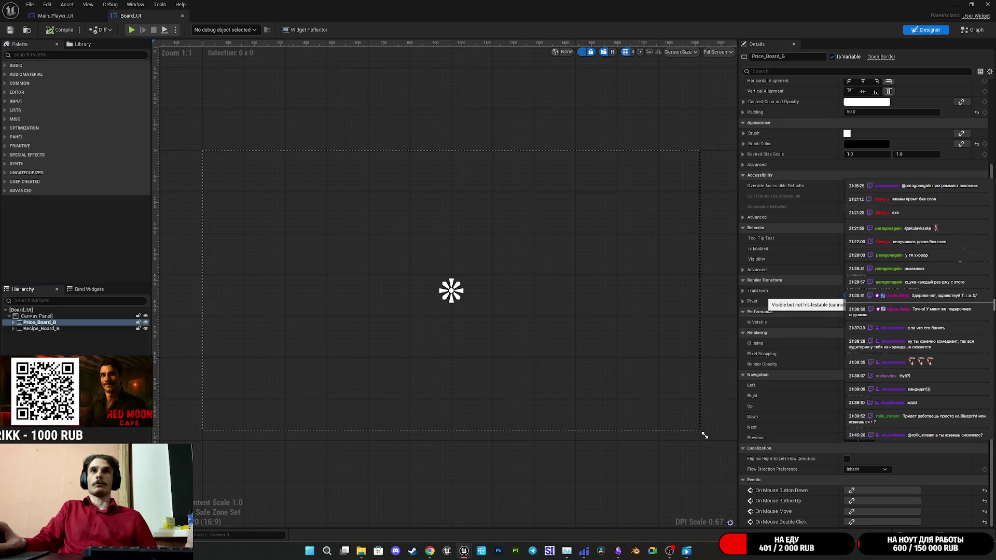
click(861, 283)
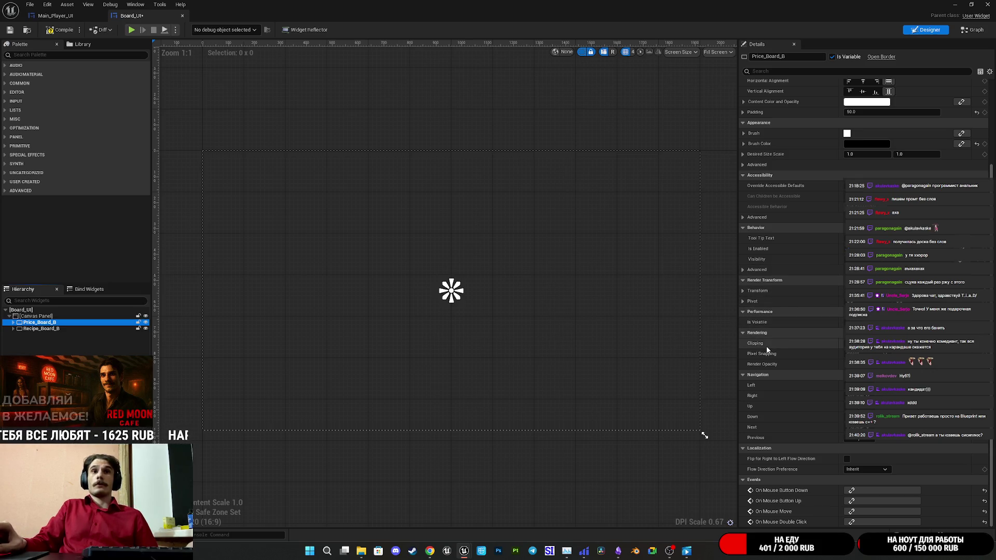
Expand and collapse Price_Board_B's subtree to inspect its children, then view the event graph
scroll(771, 362, up, 3)
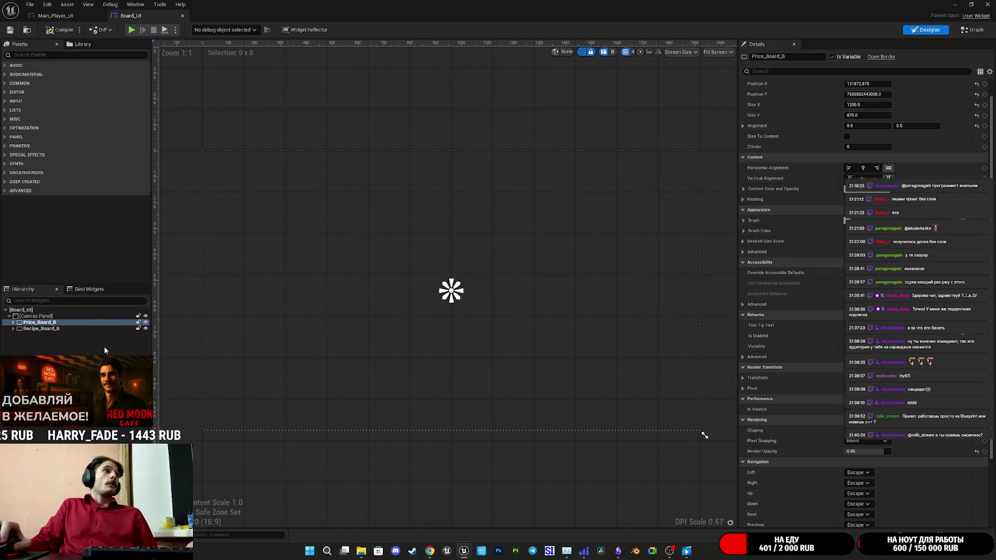
click(18, 323)
click(13, 323)
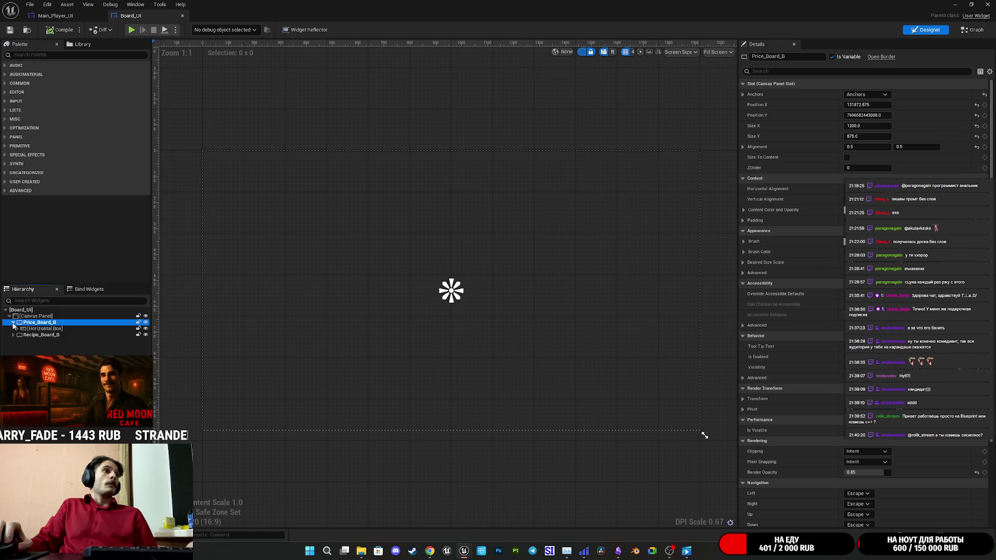
shift+click(13, 323)
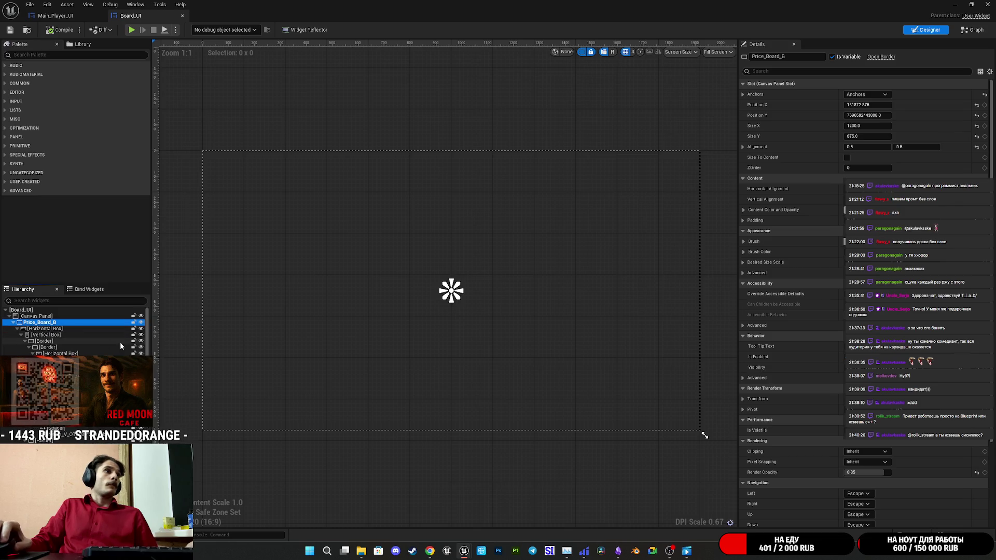
scroll(52, 332, down, 5)
scroll(73, 332, up, 5)
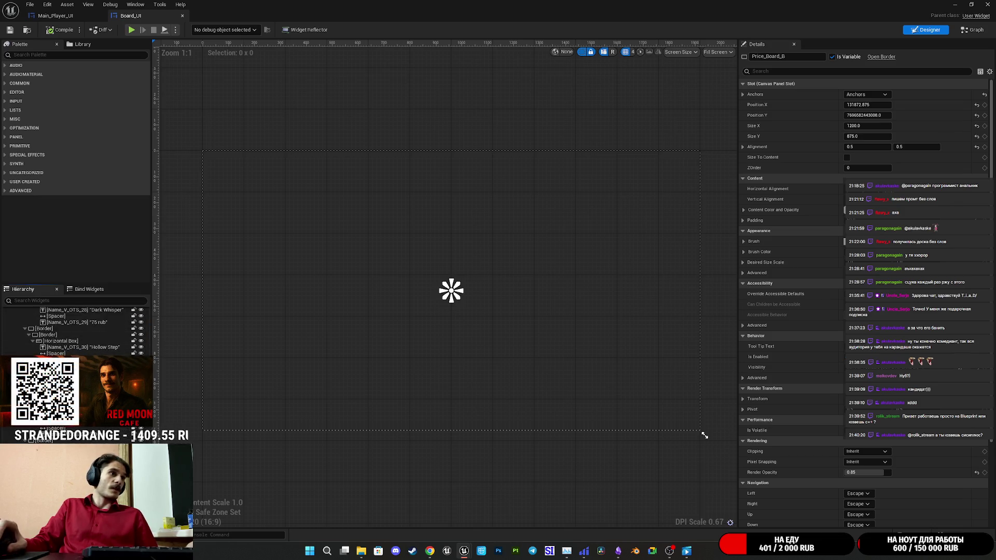
scroll(73, 332, up, 5)
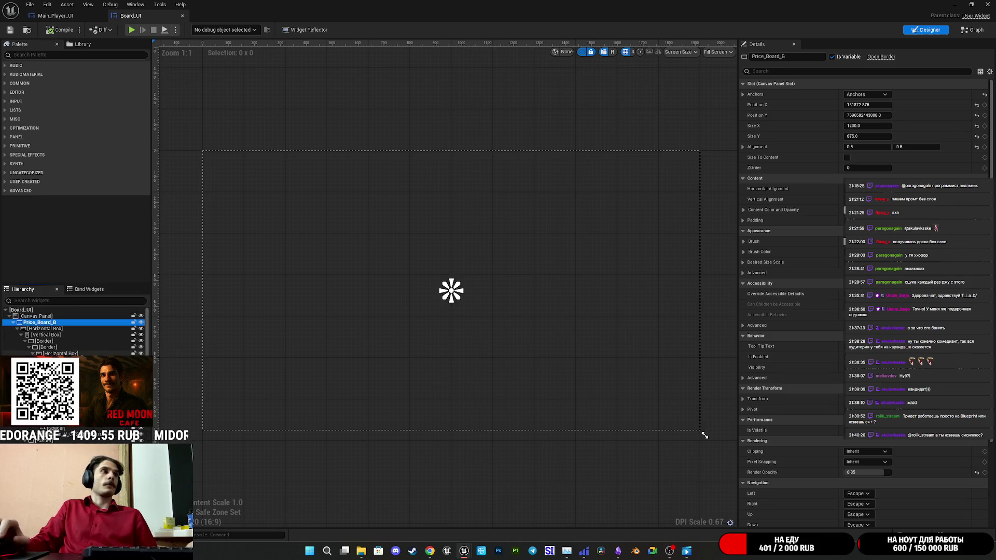
click(14, 324)
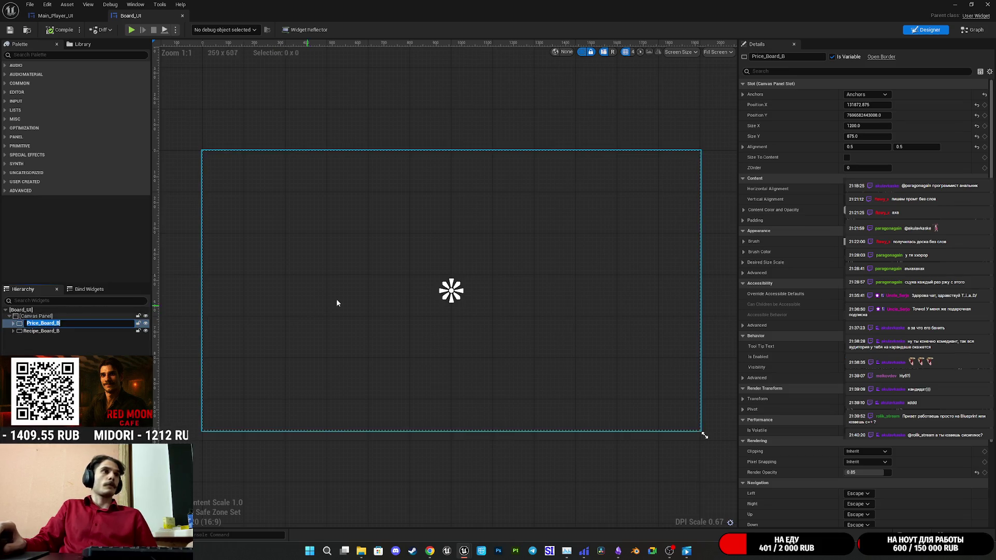
key(F2)
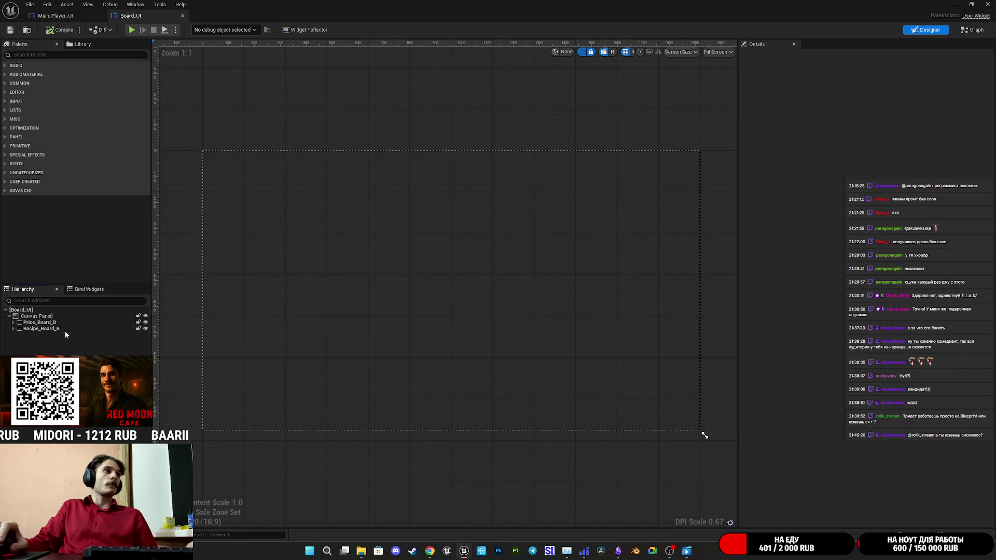
click(101, 323)
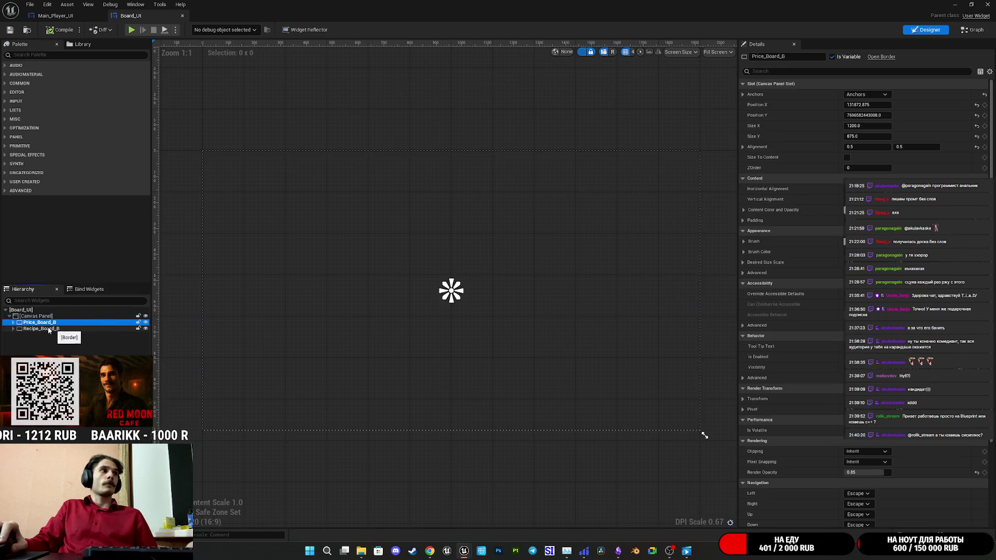
click(903, 54)
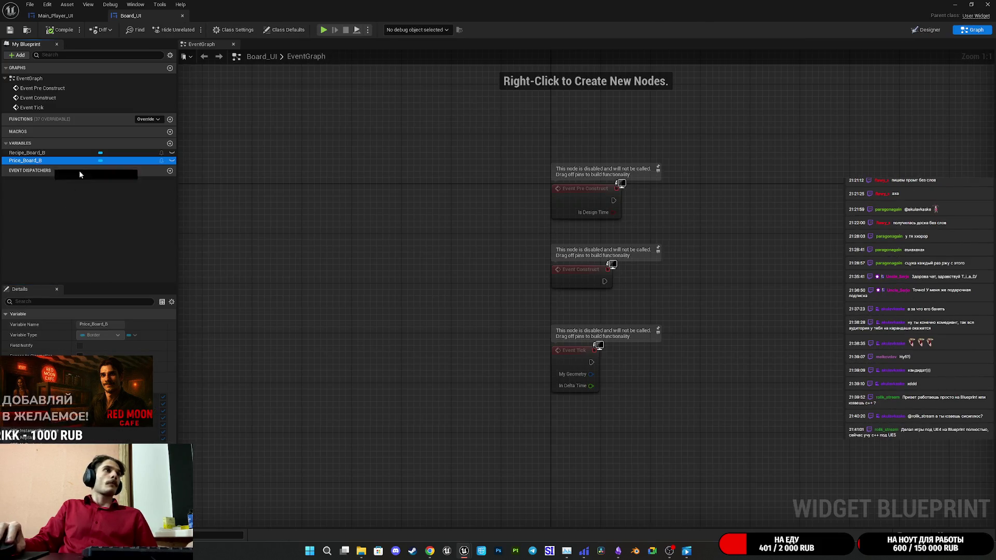
Add getter nodes for Price_Board_B and Recipe_Board_B to the event graph
drag(32, 160, 311, 238)
click(405, 257)
mouse_move(26, 152)
mouse_down()
mouse_move(326, 262)
mouse_move(393, 206)
mouse_up()
click(358, 274)
Add Set Visibility making both boards Not Hit-Testable (Self & All Children), then save Board_UI
text(set vis)
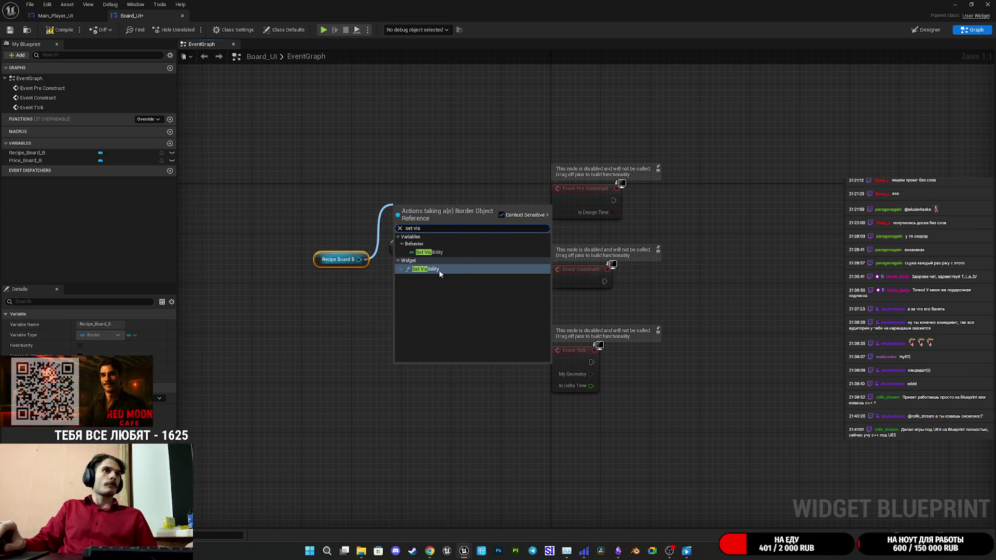
click(427, 270)
mouse_move(451, 228)
mouse_down()
mouse_move(496, 214)
mouse_move(727, 211)
mouse_move(614, 201)
mouse_up()
click(709, 239)
click(711, 271)
drag(432, 247, 664, 218)
drag(328, 262, 403, 268)
click(8, 31)
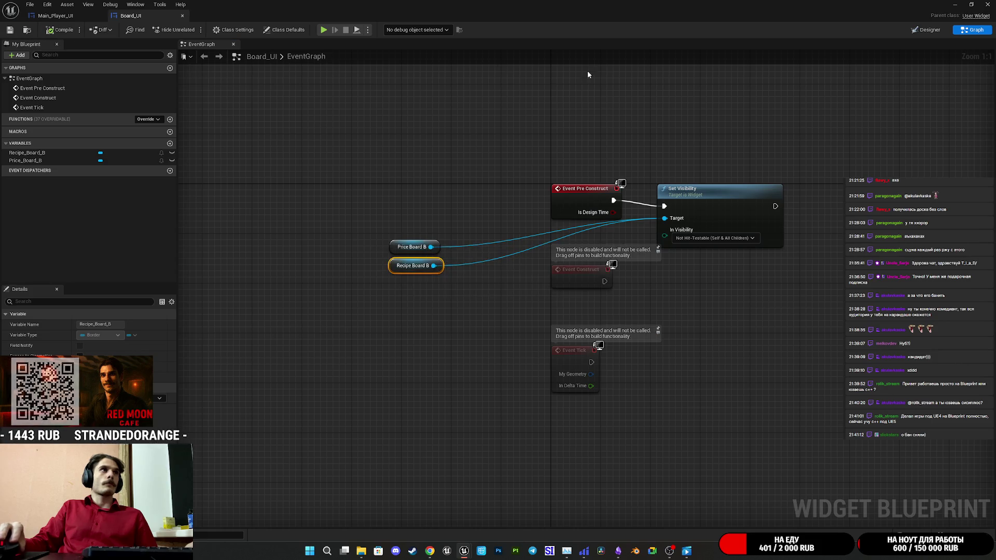
click(926, 29)
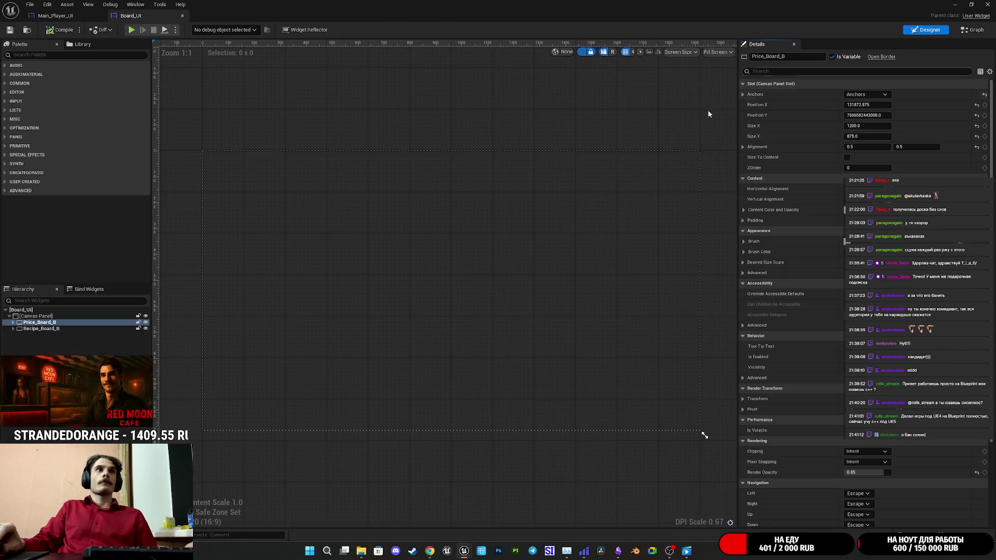
click(46, 322)
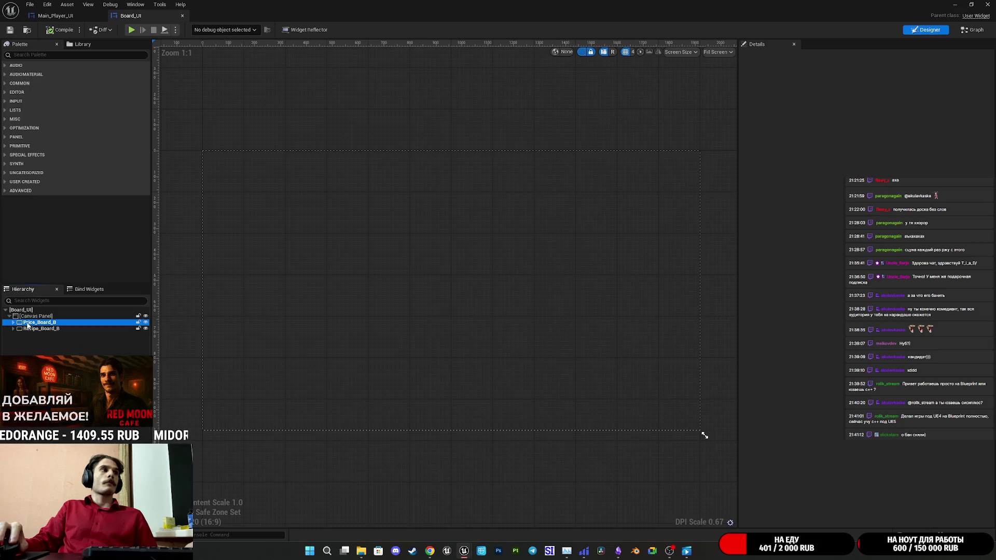
click(18, 31)
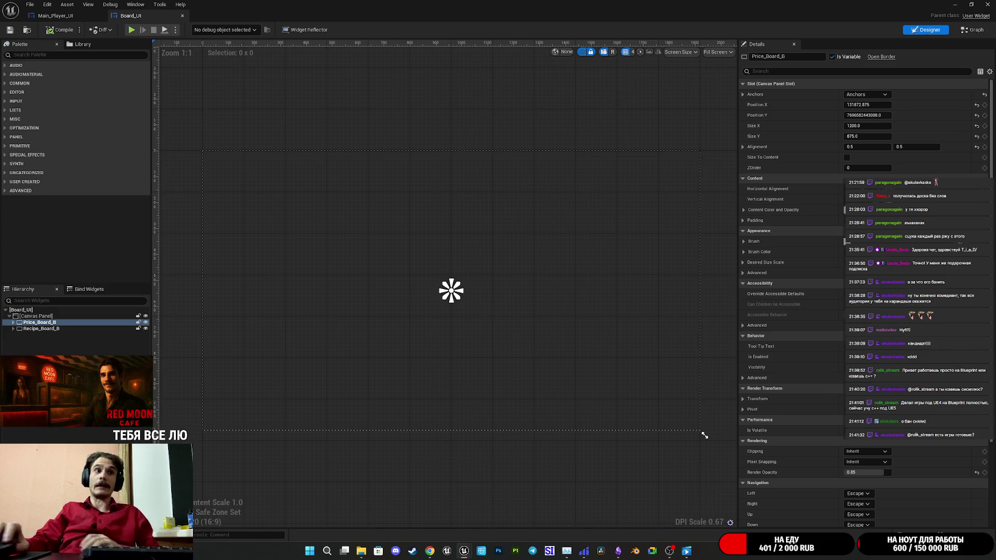
Bring Steam forward and browse from the Watchman Prologue page to the Gym Nights store page
click(415, 549)
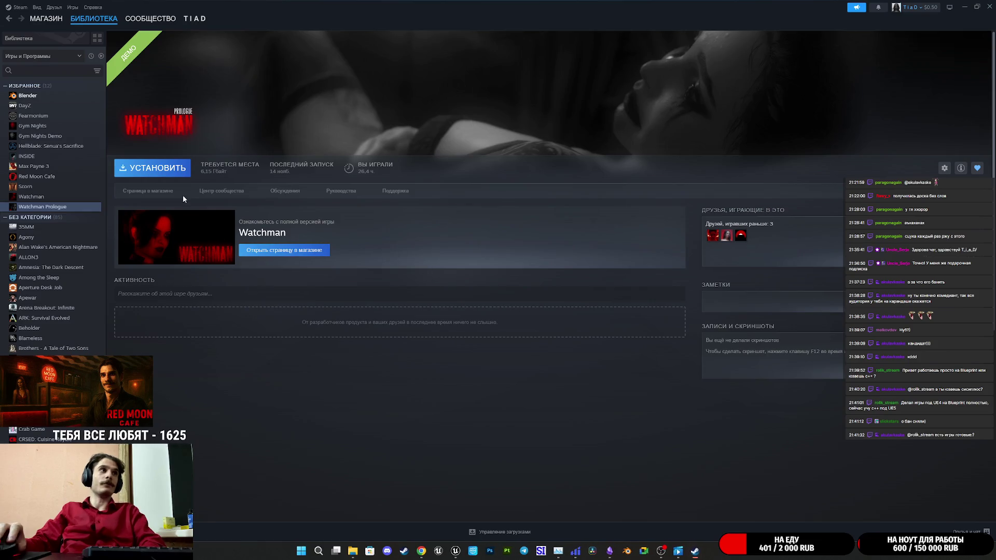
click(151, 197)
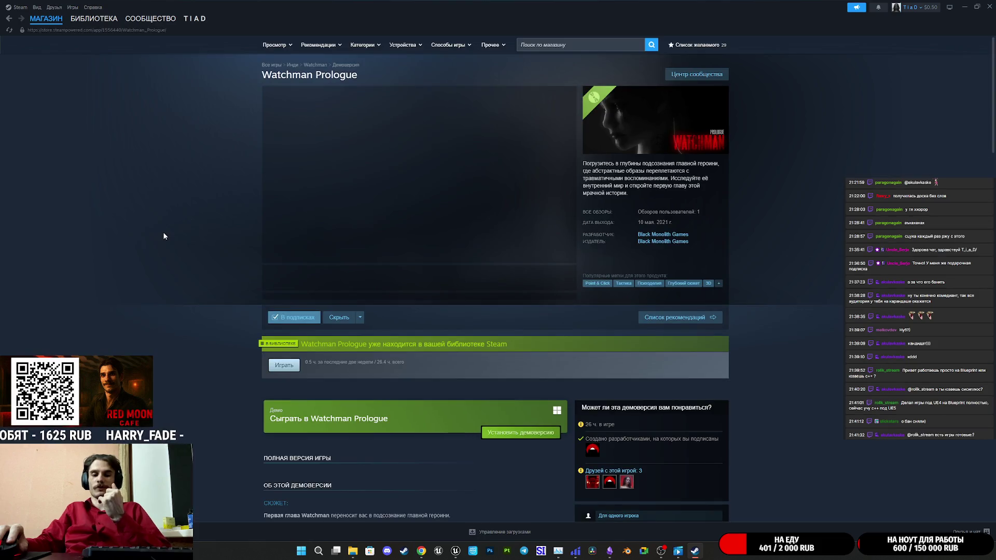
scroll(706, 335, down, 10)
scroll(704, 338, down, 5)
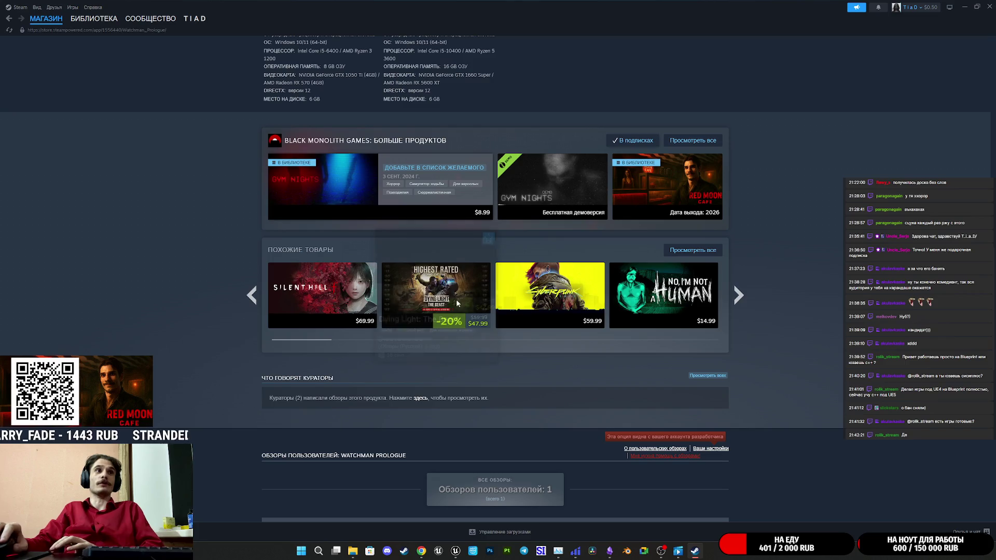
click(358, 192)
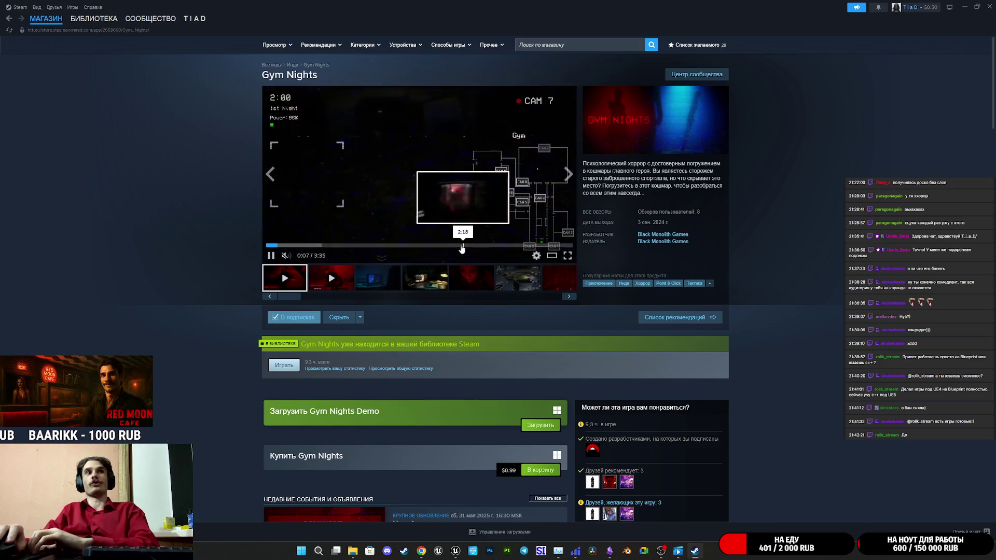
Watch the Gym Nights trailer fullscreen from 2:02 to 2:25, then go back to the Library
drag(452, 247, 441, 249)
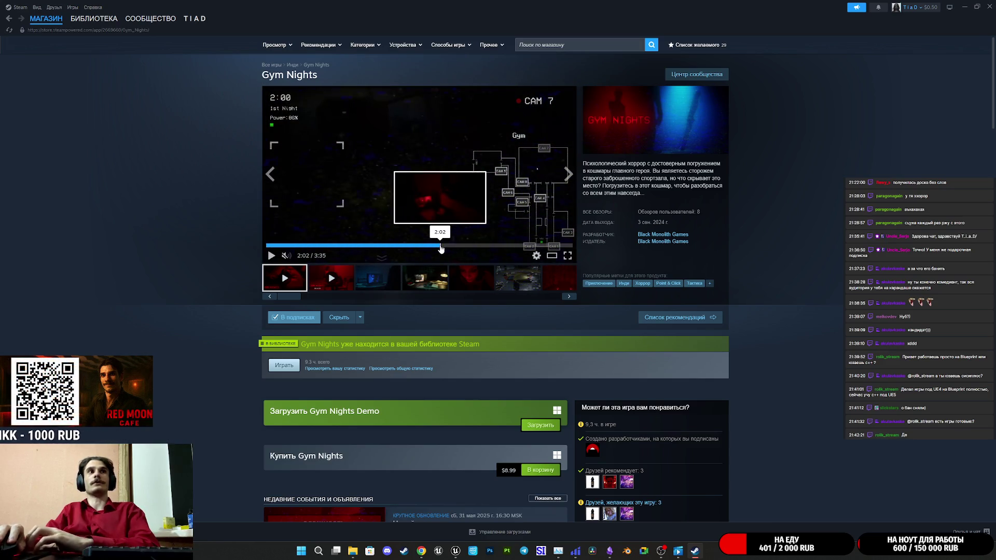
click(567, 256)
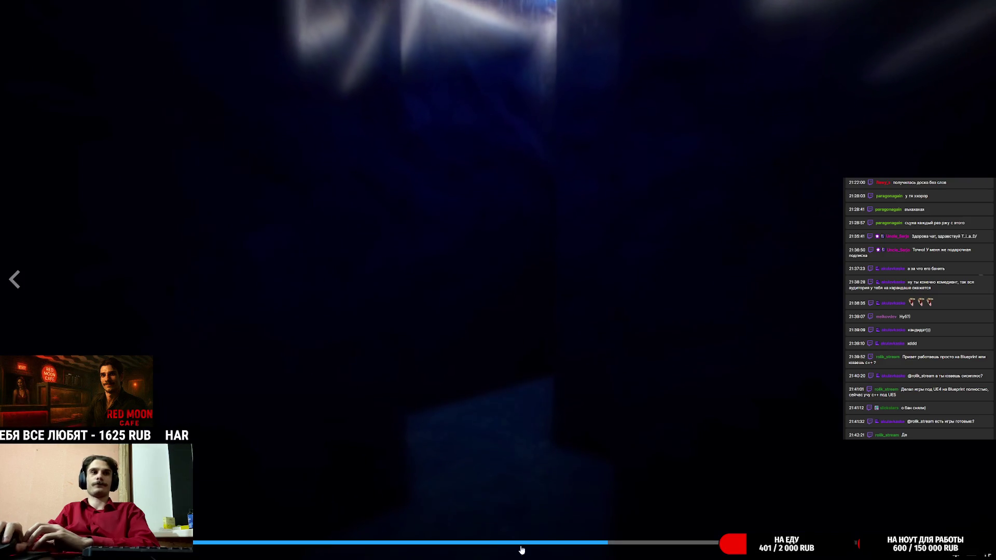
click(628, 542)
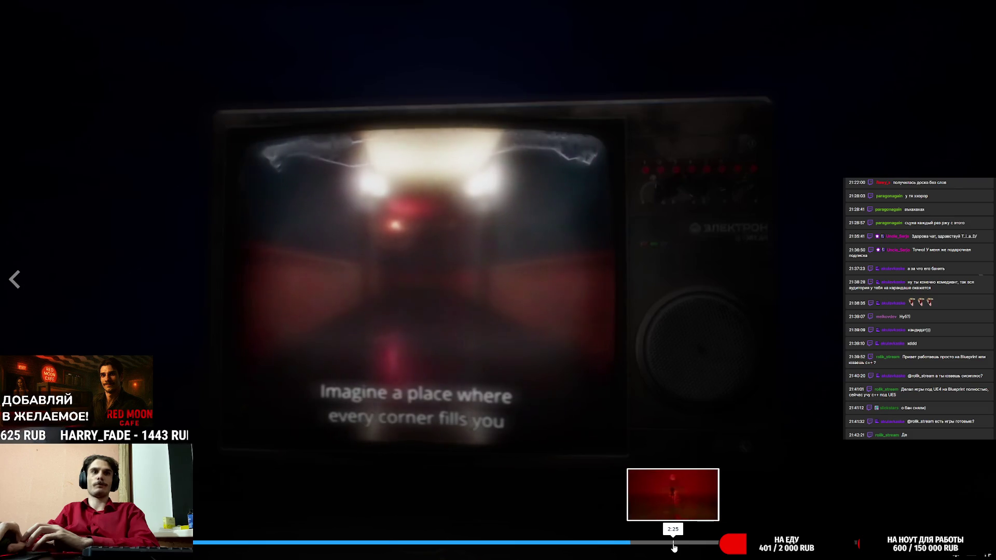
click(673, 543)
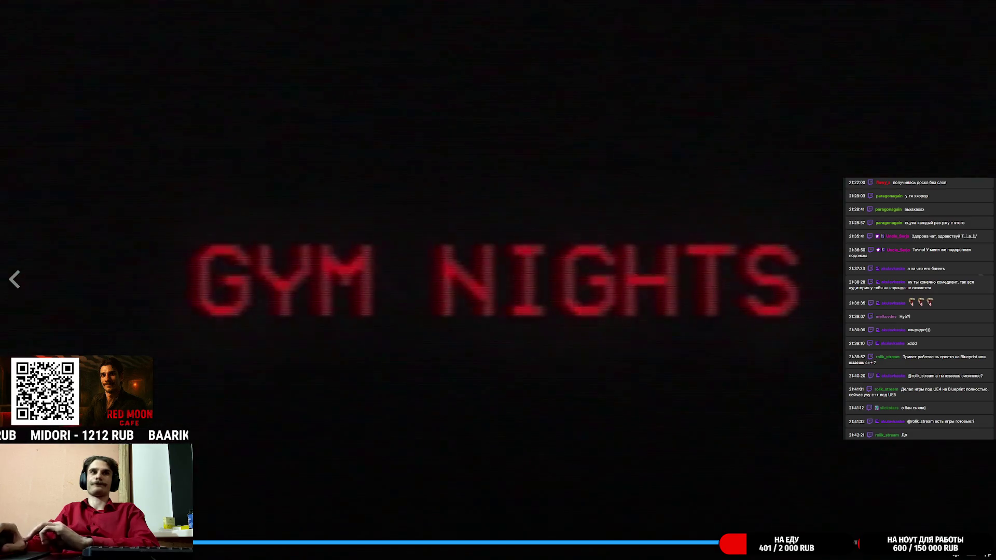
click(987, 555)
click(94, 18)
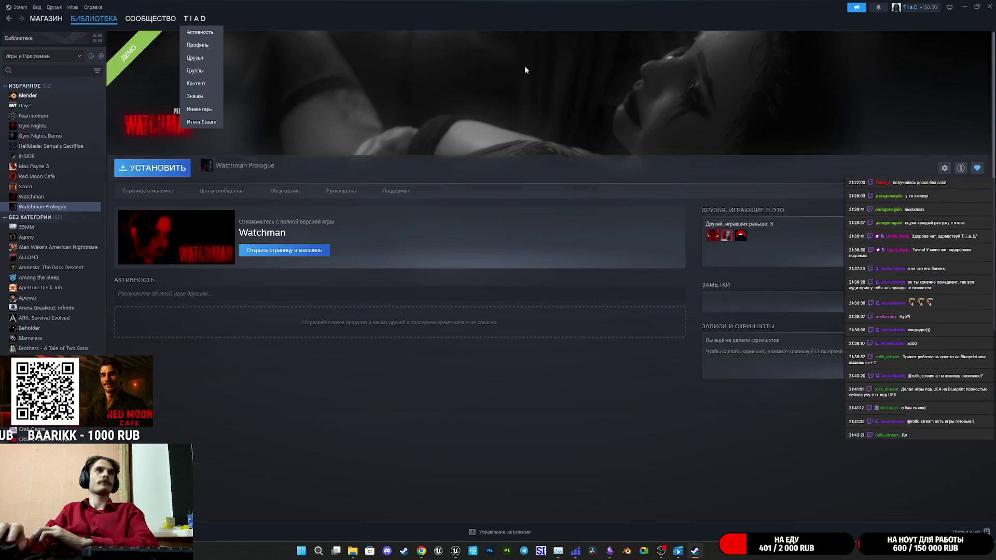
Minimise Steam and switch from Main_Player_UI back to the Board_UI widget blueprint
click(965, 6)
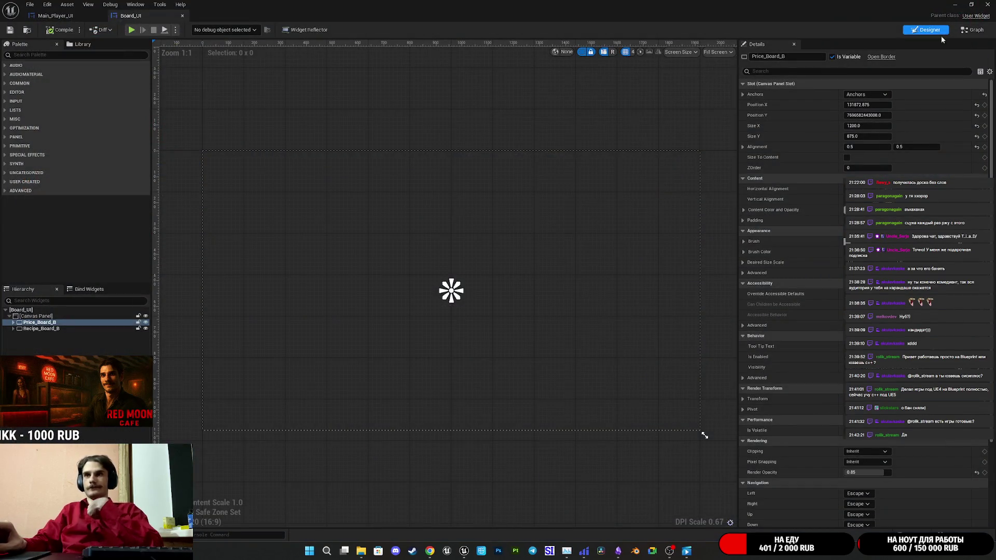
click(558, 241)
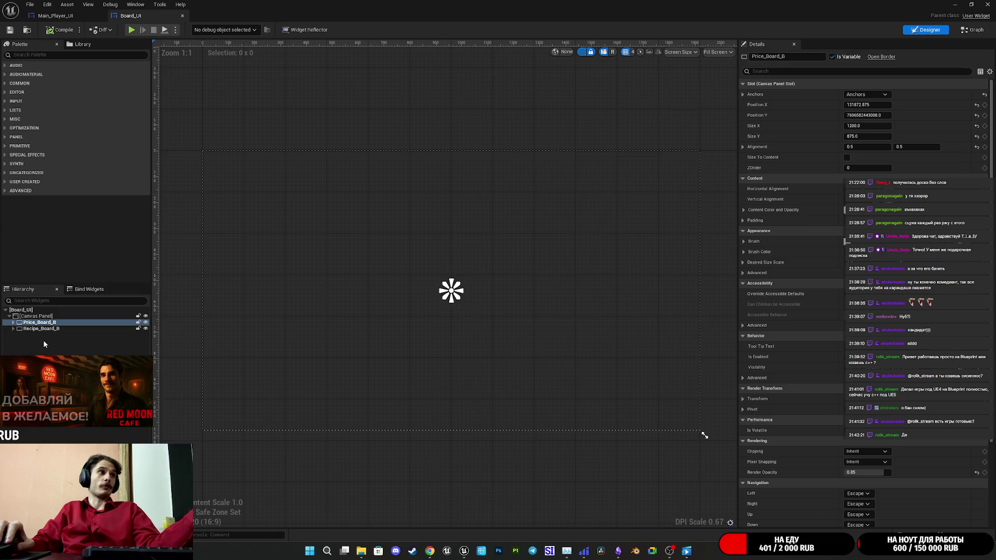
click(52, 16)
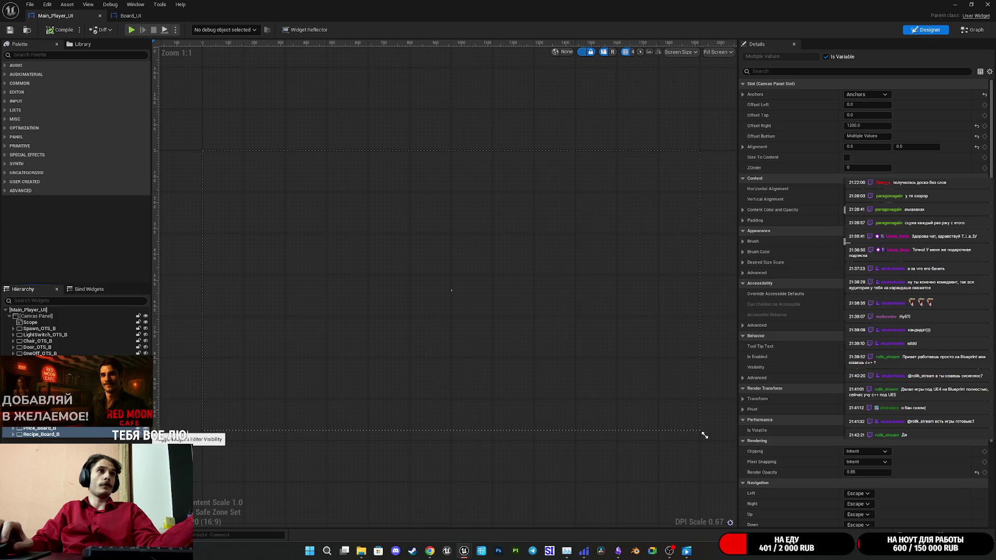
click(704, 436)
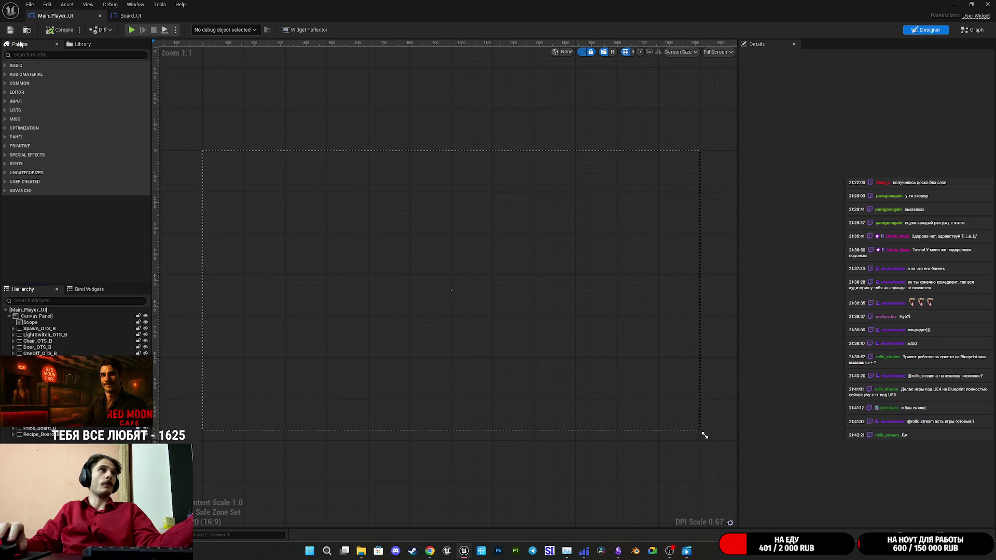
click(134, 16)
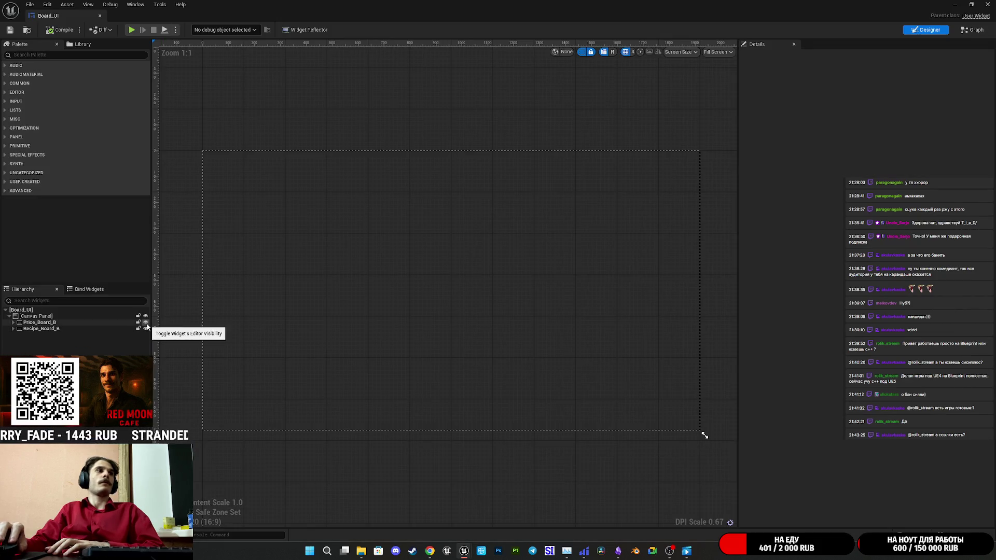
Select Price_Board_B in the Hierarchy and open Board_UI's event graph
click(78, 323)
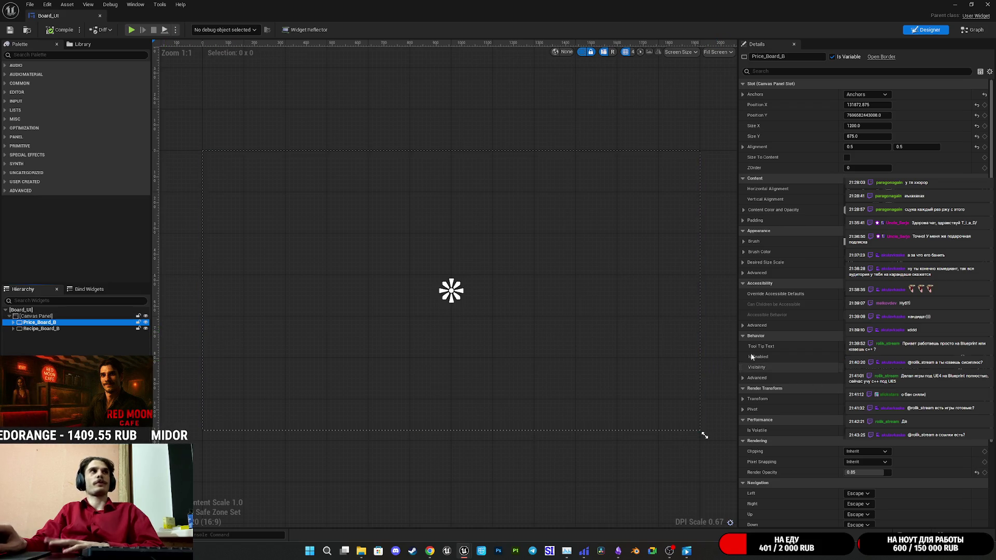
right_click(30, 325)
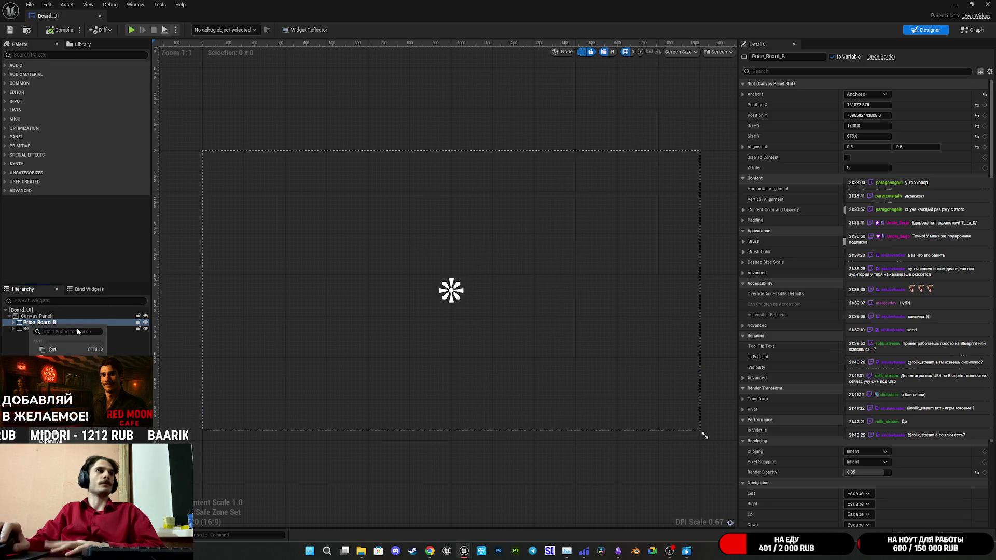
key(Escape)
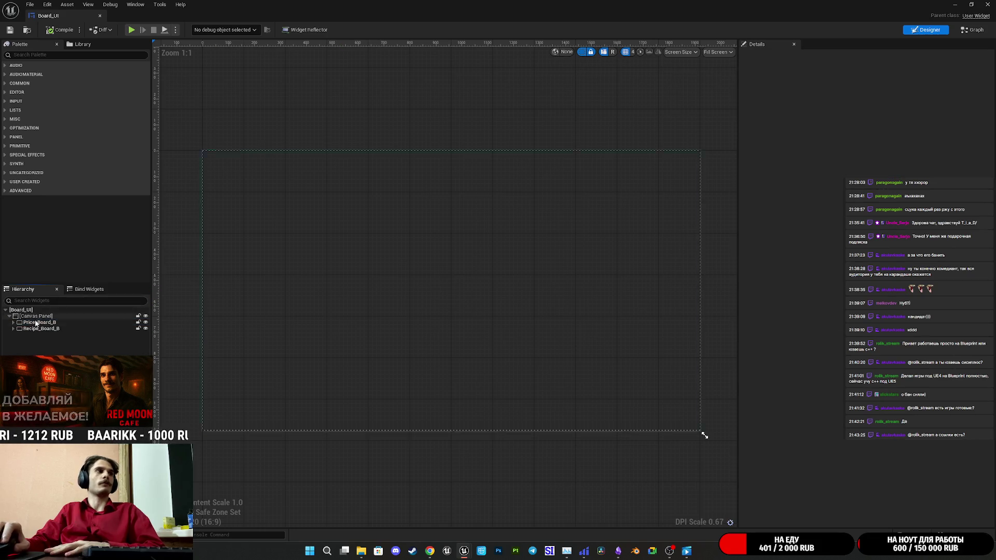
click(39, 322)
click(13, 322)
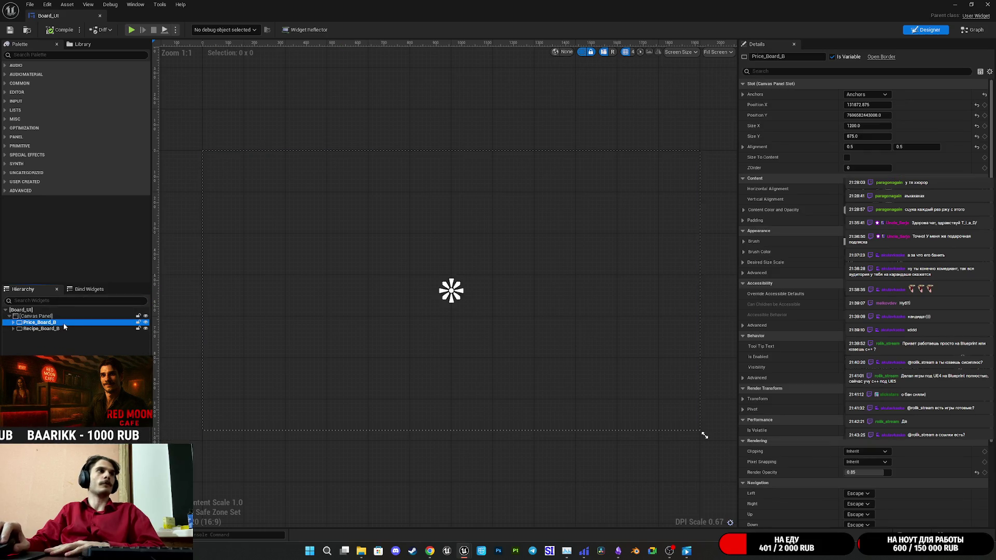
click(972, 30)
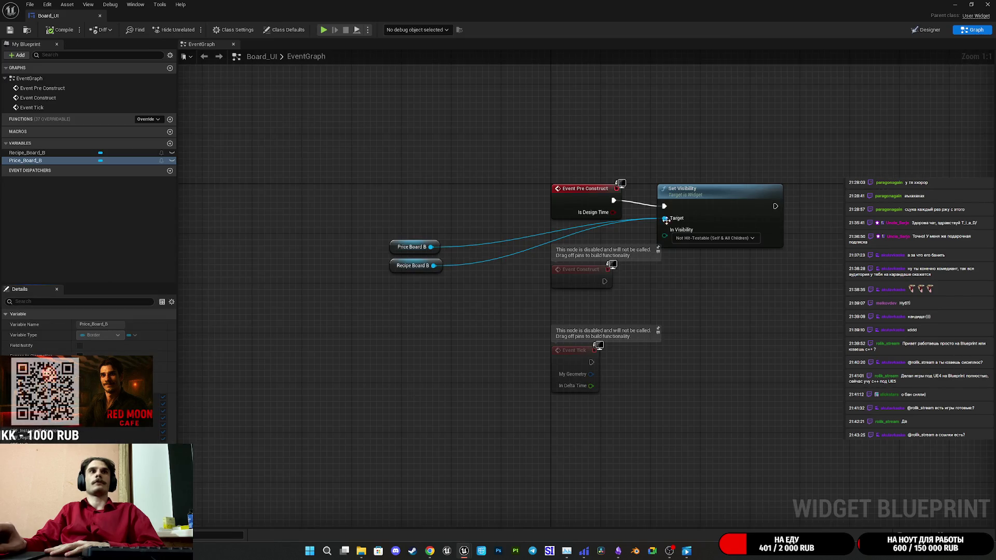
Return to the Designer and filter Price_Board_B's Details by 'op' to check its 0.85 Render Opacity
mouse_move(393, 275)
mouse_down()
mouse_move(441, 238)
mouse_move(399, 262)
mouse_move(403, 305)
mouse_move(484, 186)
mouse_up()
click(841, 91)
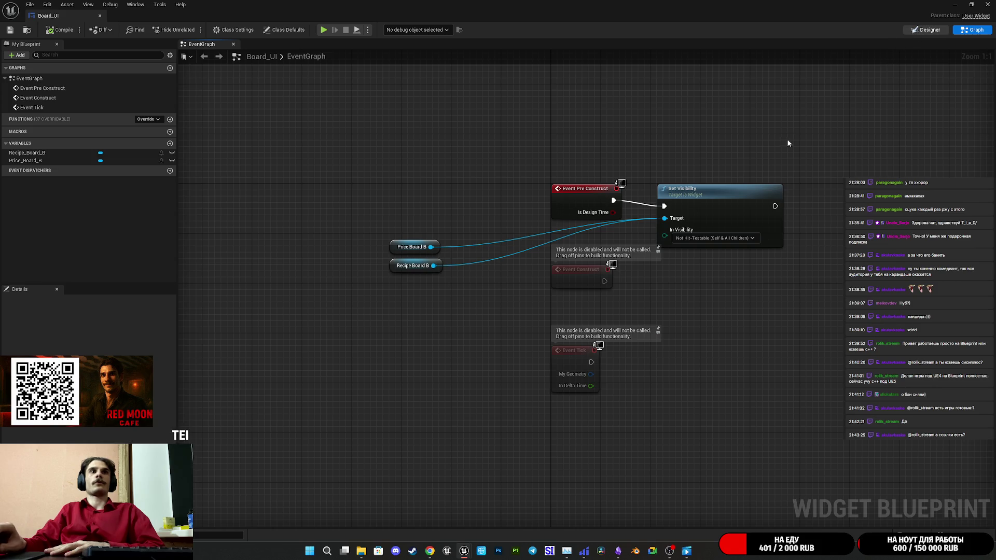
click(926, 29)
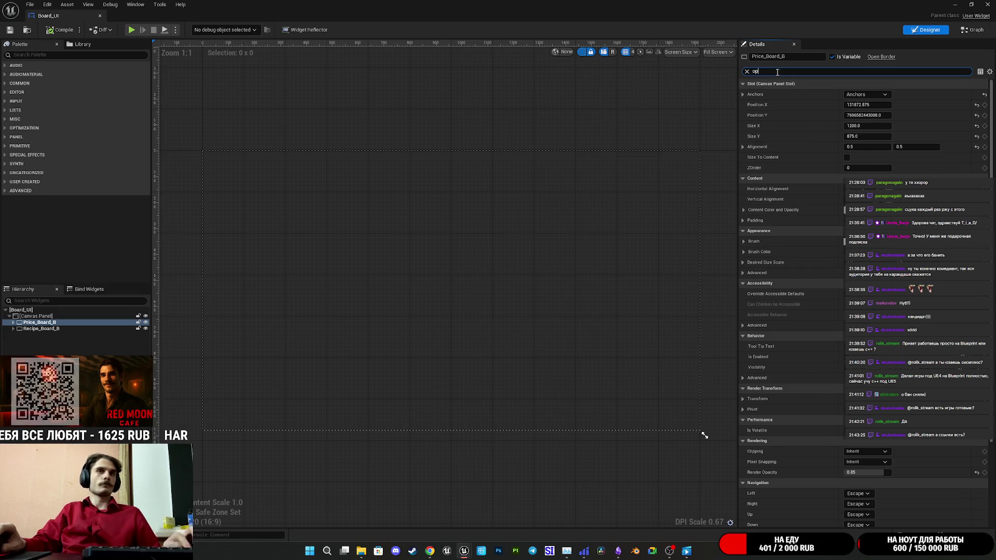
click(793, 71)
text(op)
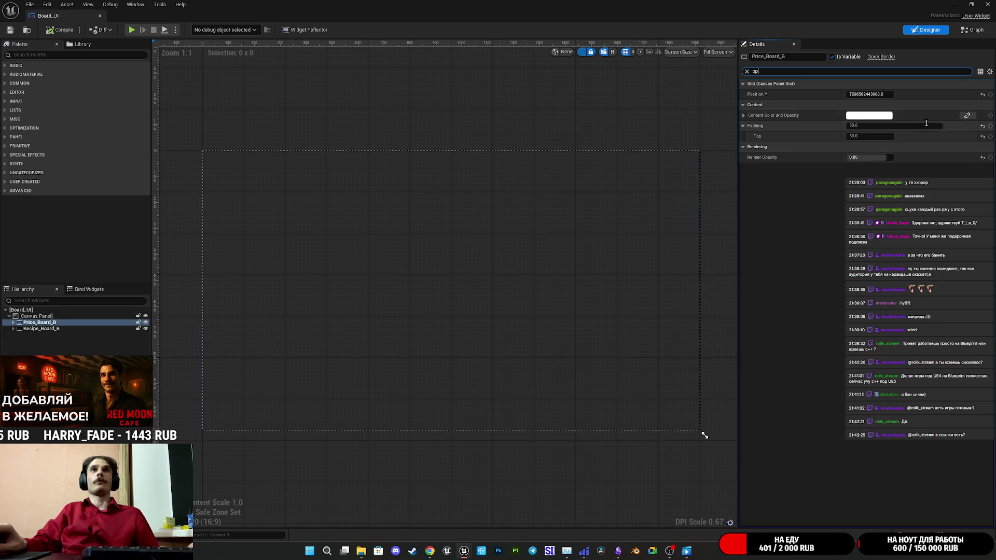
click(747, 71)
scroll(500, 279, down, 1)
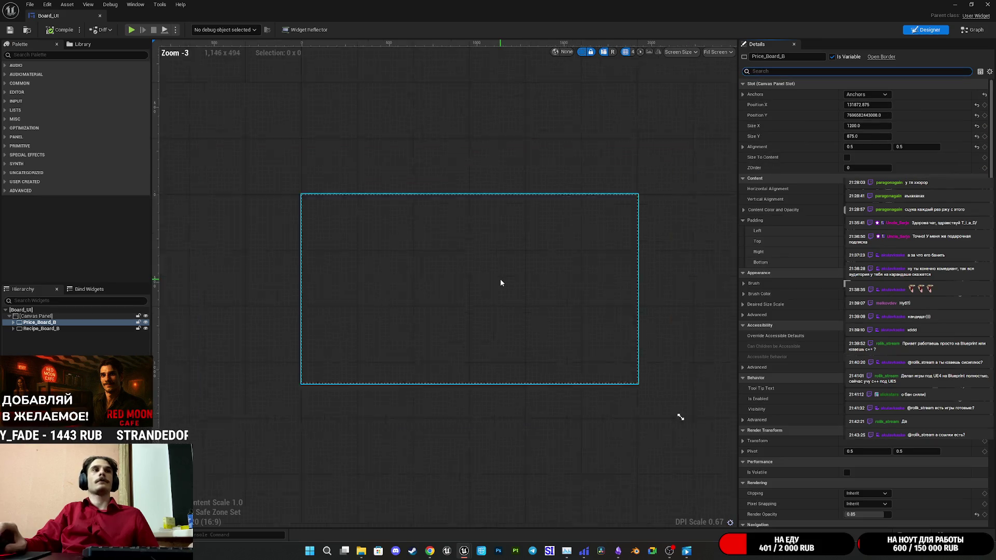
click(44, 328)
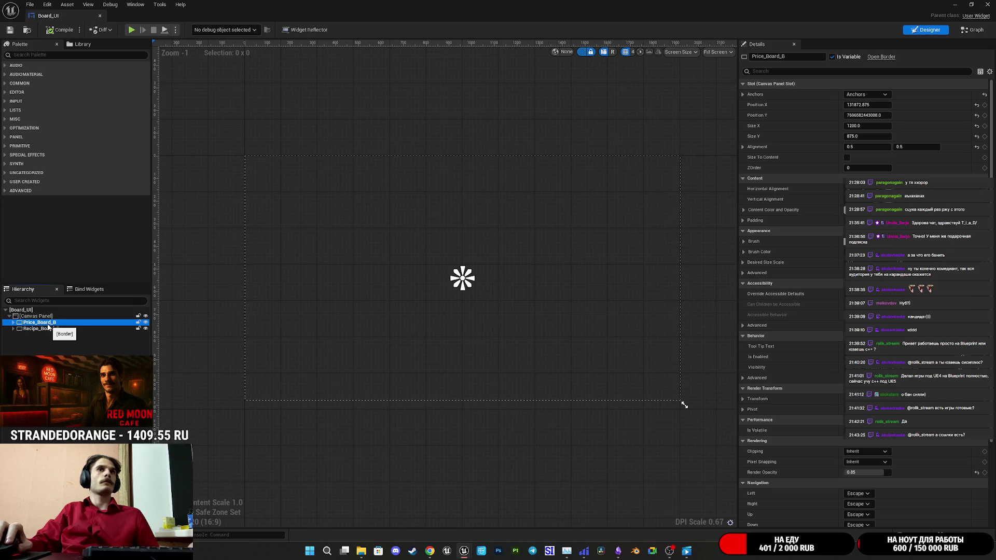
click(13, 323)
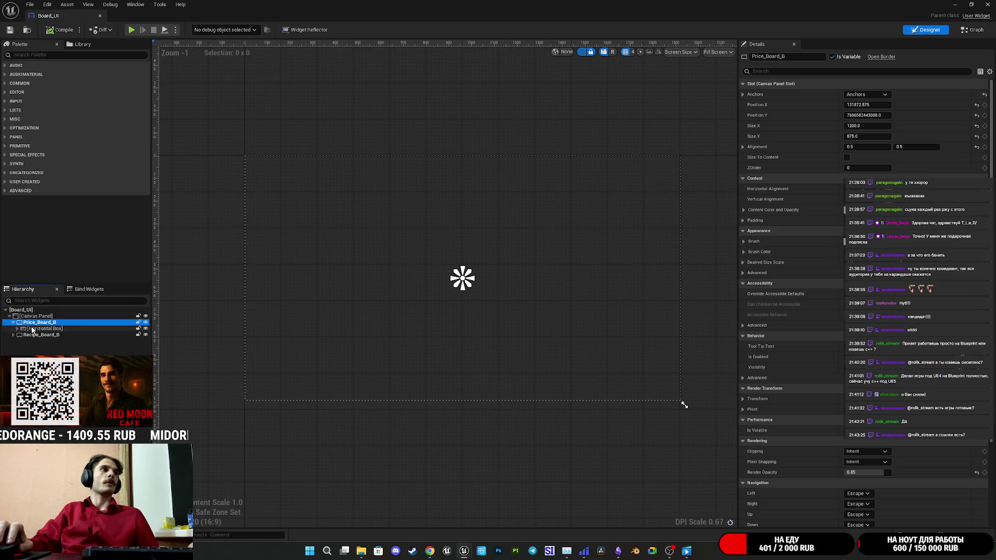
click(32, 329)
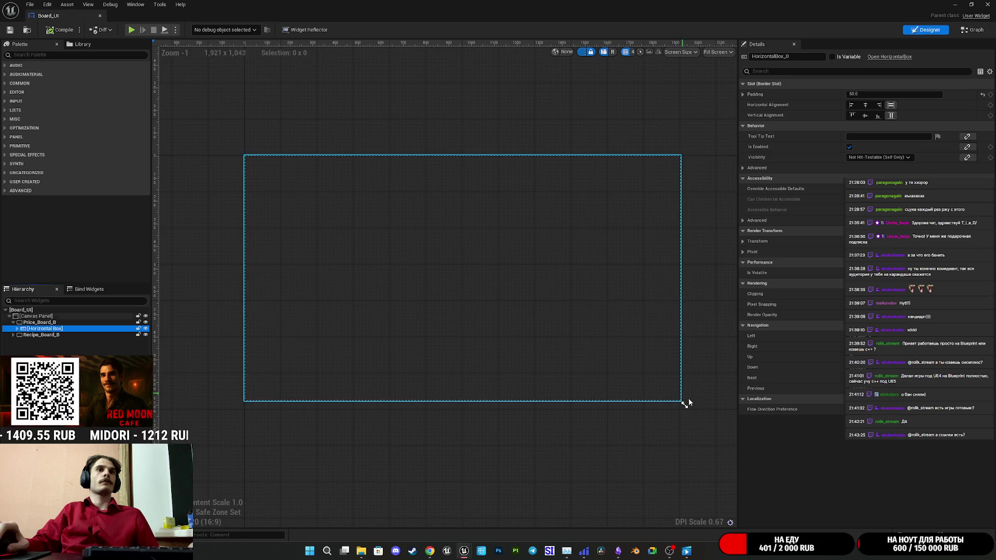
scroll(458, 301, down, 7)
scroll(459, 304, up, 9)
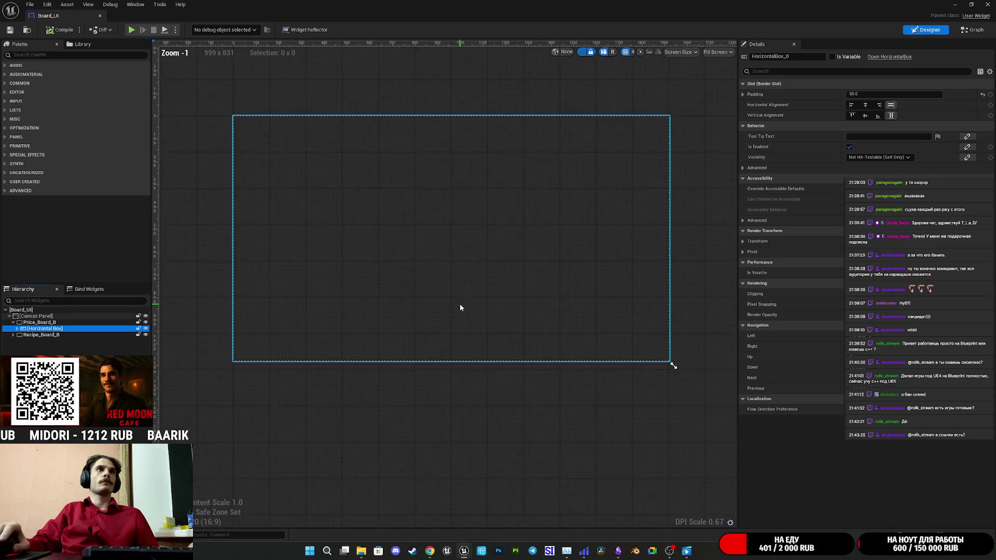
click(61, 337)
key(ctrl+z)
click(37, 323)
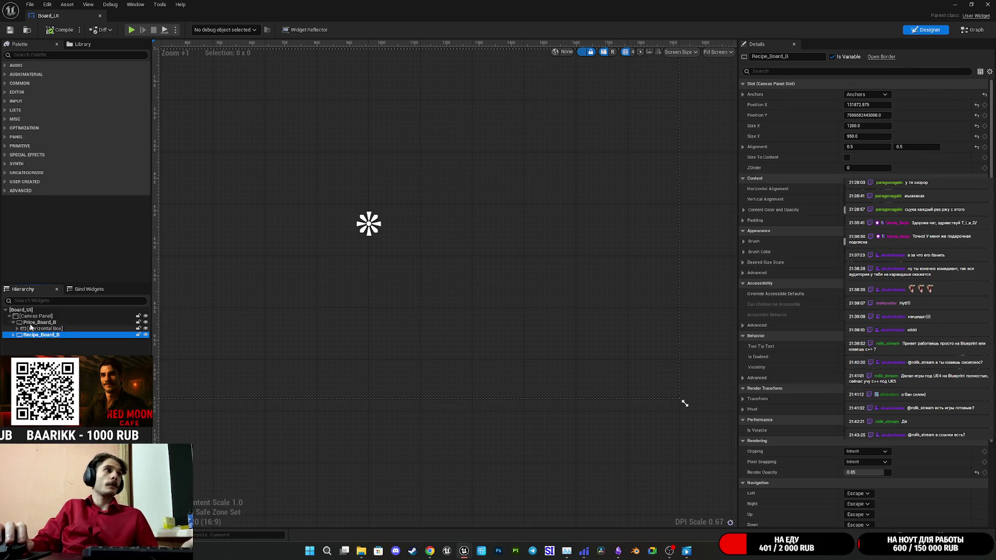
click(14, 322)
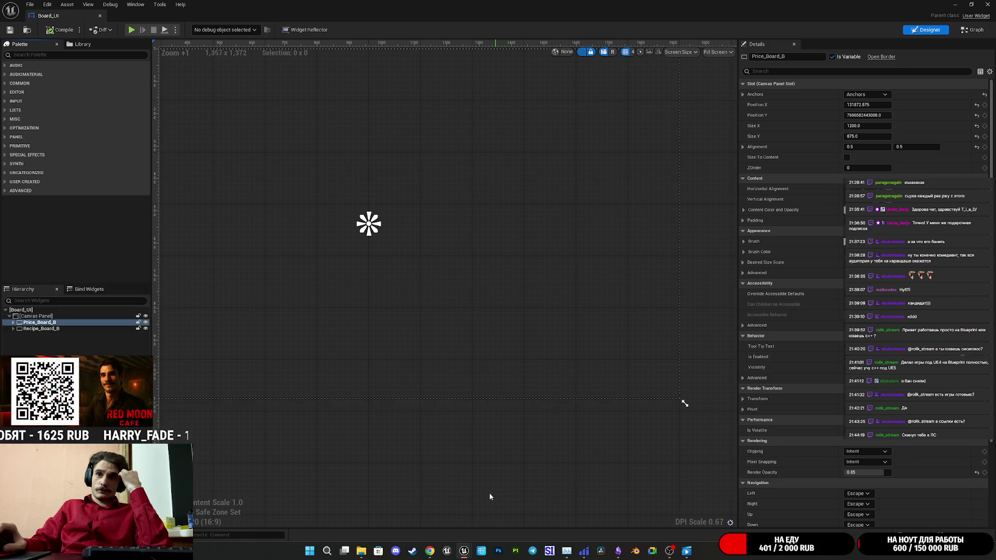
click(429, 551)
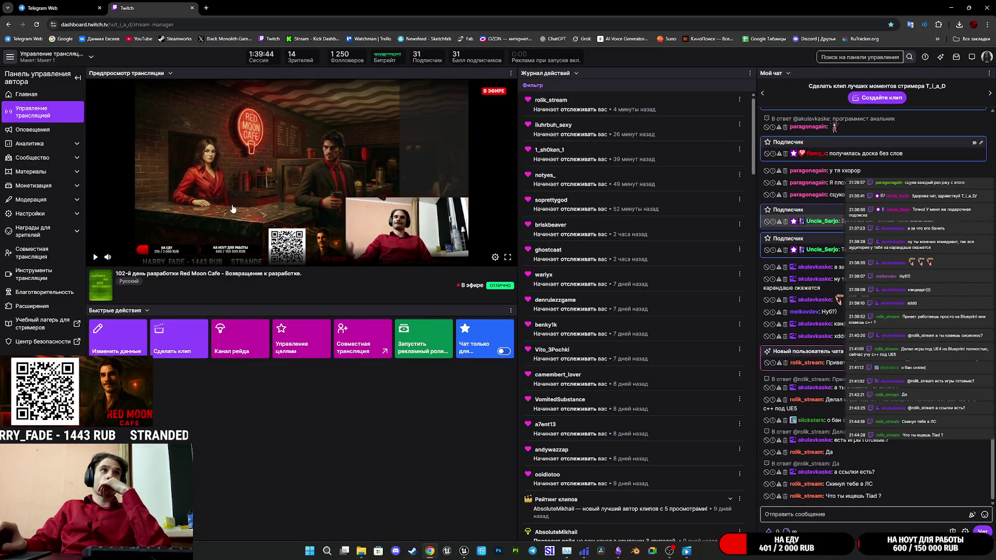
click(73, 4)
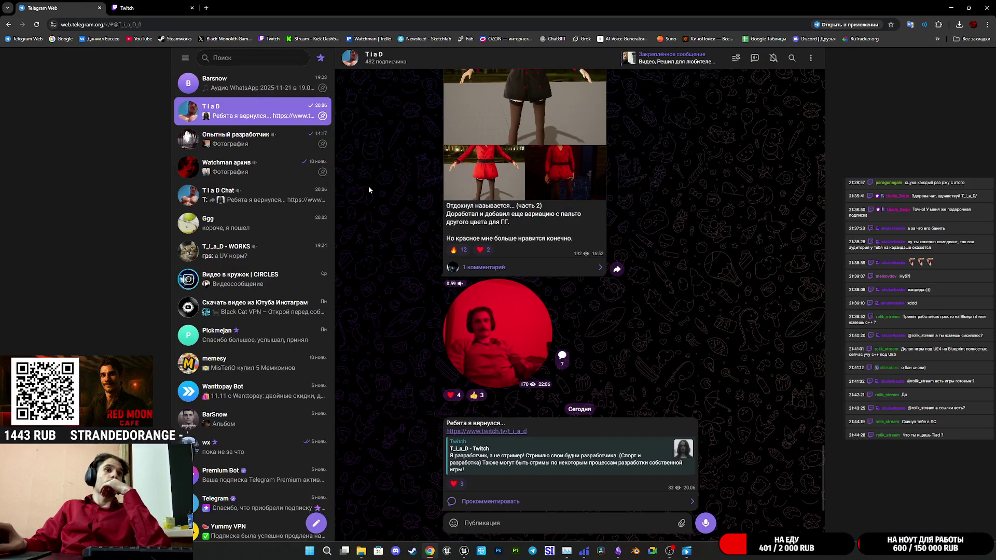
scroll(374, 212, up, 3)
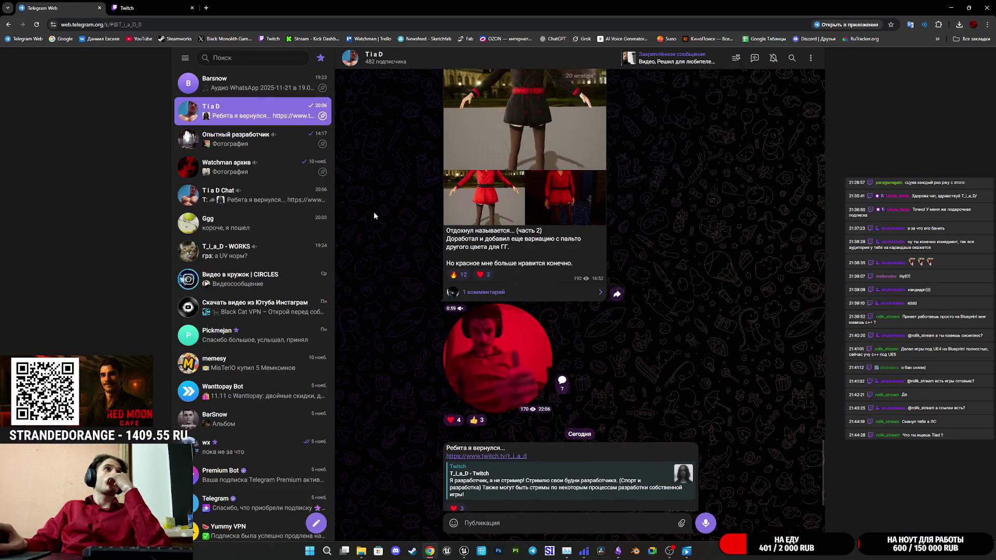
scroll(373, 211, down, 3)
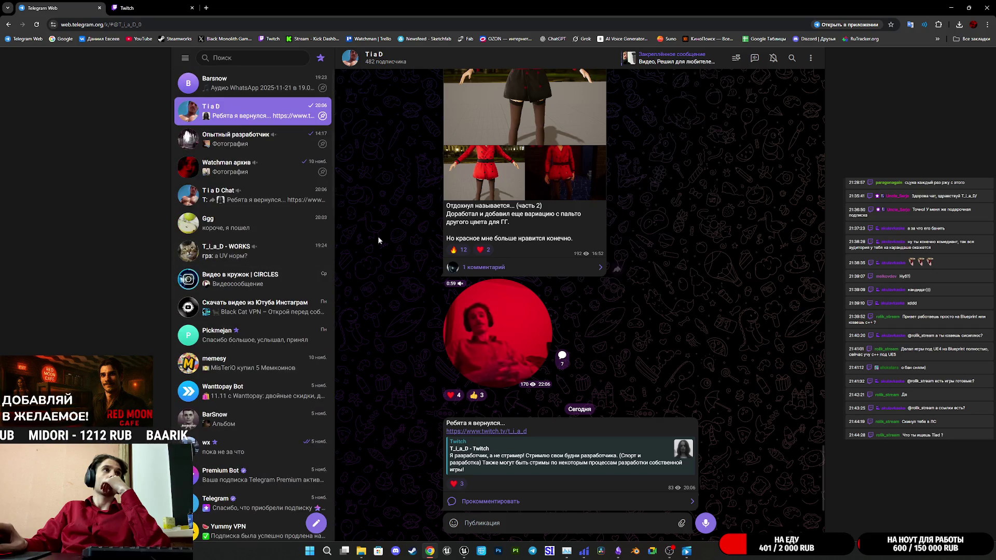
scroll(384, 239, up, 2)
scroll(384, 239, down, 2)
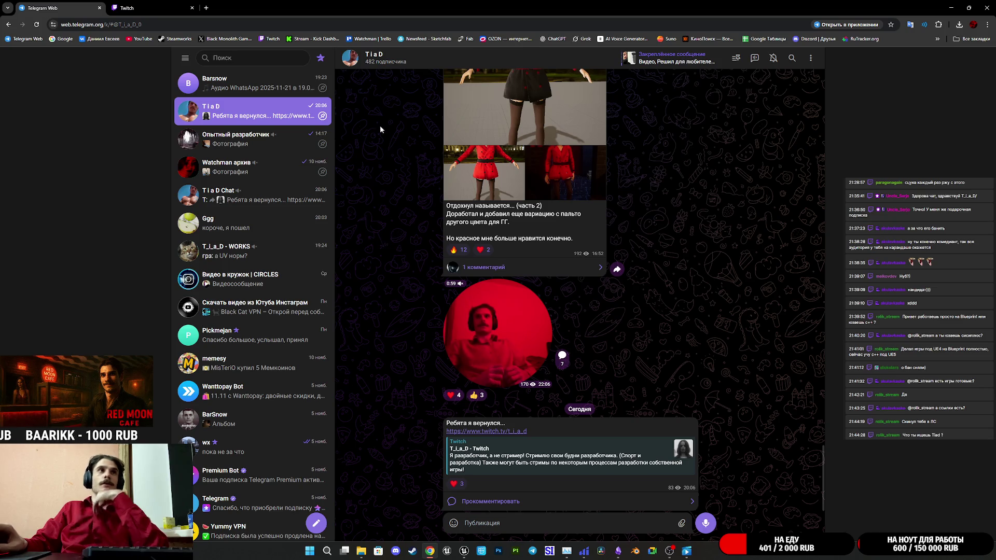
key(ctrl+Tab)
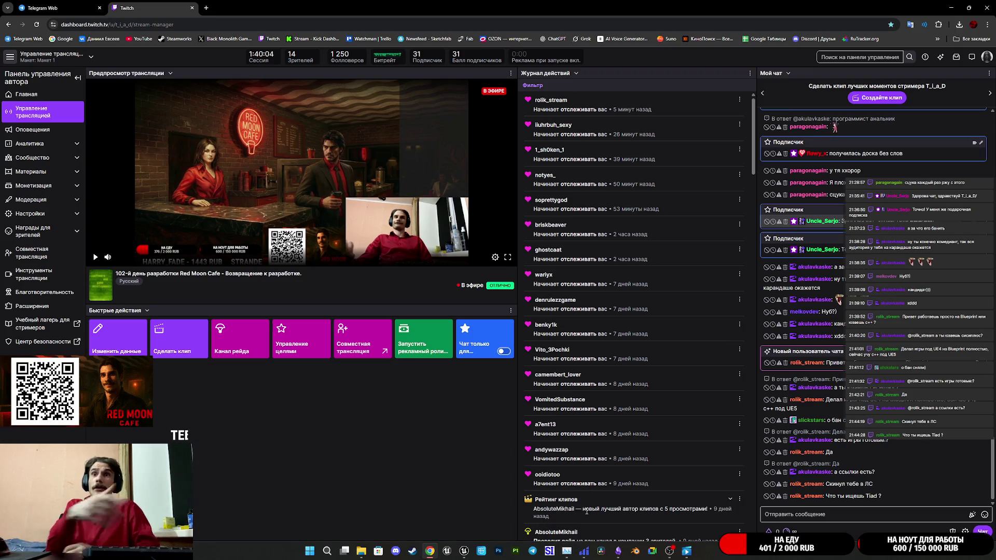
click(464, 551)
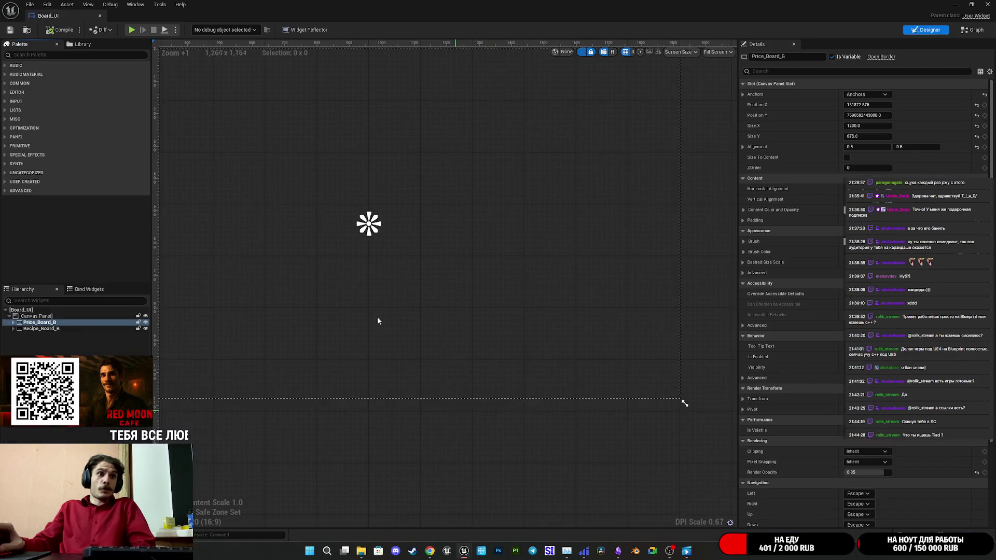
Minimise Board_UI, open Main_Player_UI, select its Price_Board_B, and view its event graph
click(59, 325)
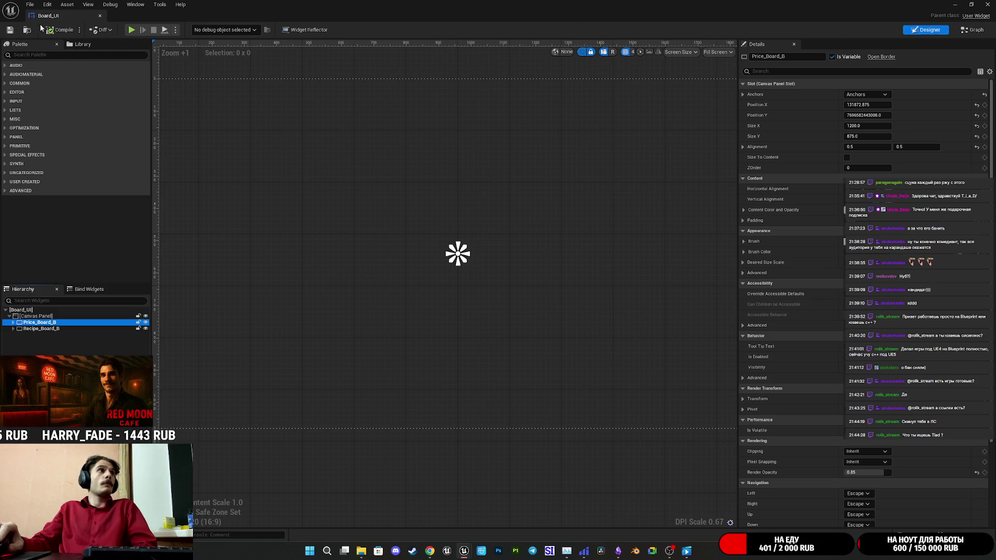
click(957, 4)
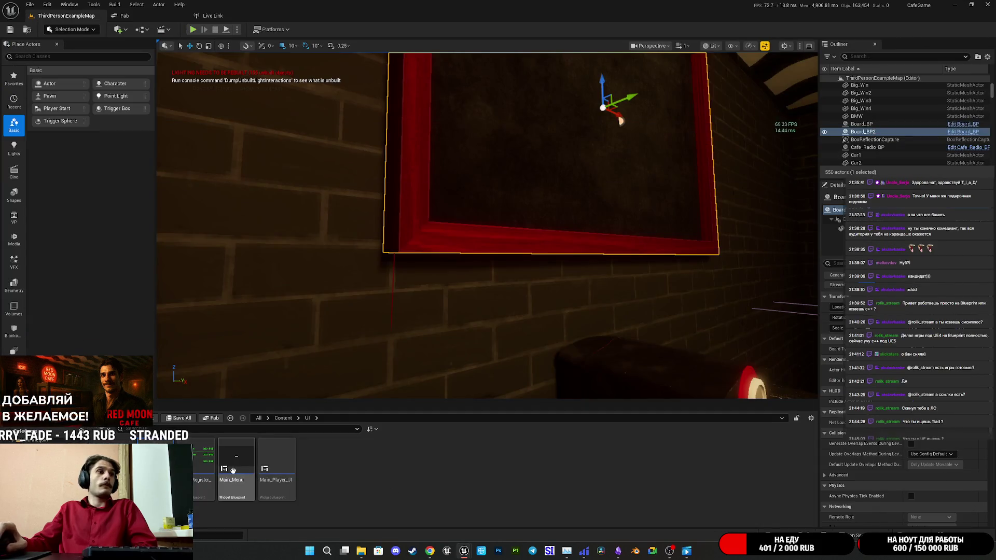
double_click(285, 463)
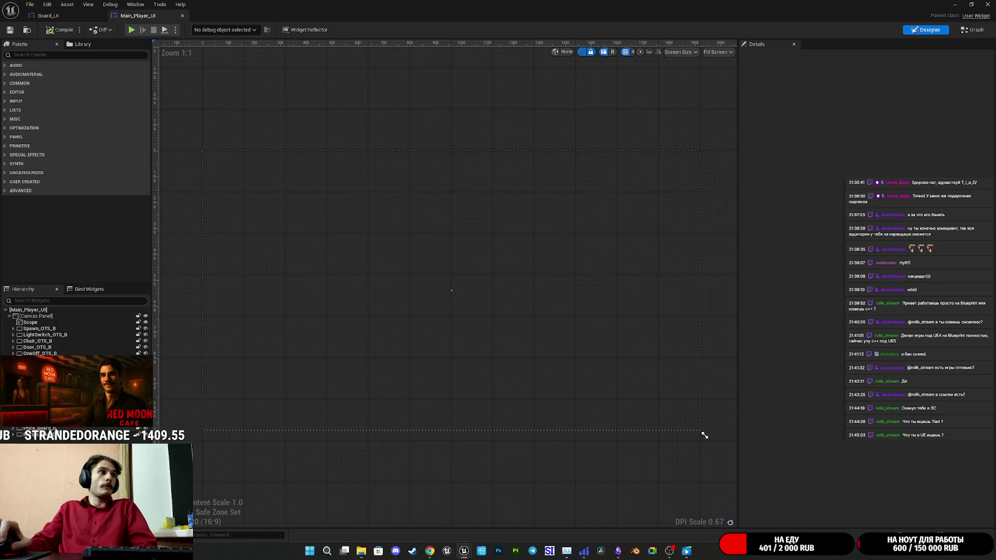
click(438, 216)
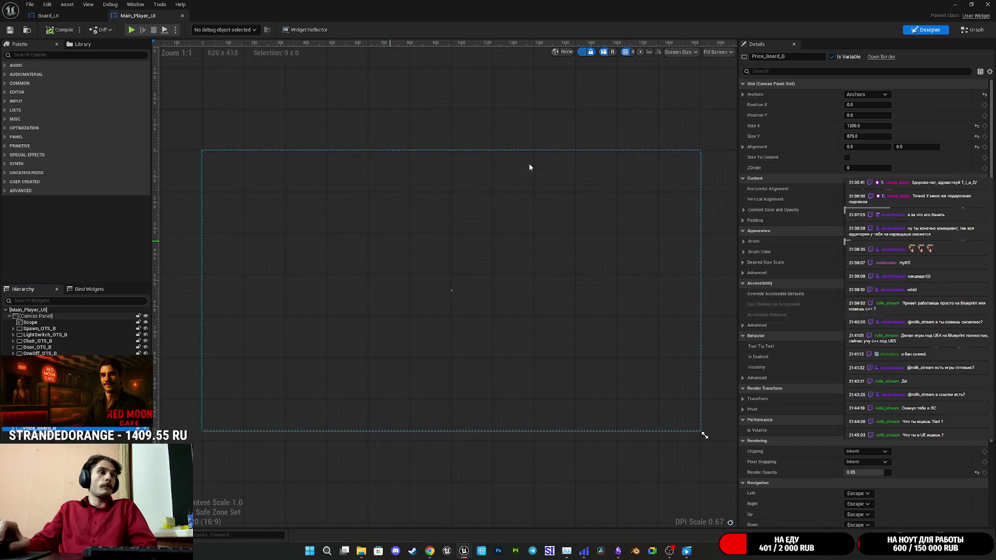
click(972, 31)
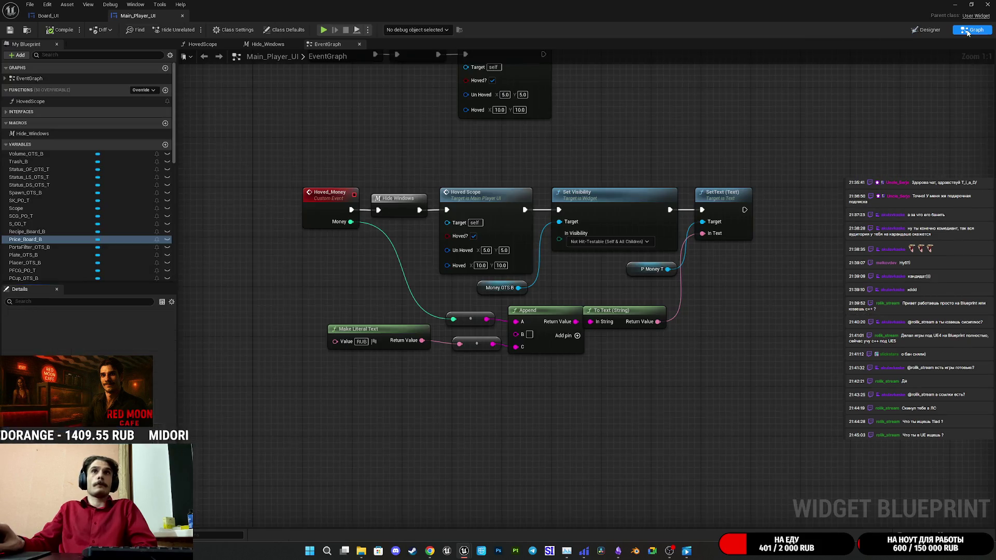
In the Hide Windows macro, disconnect Price Board B from Set Visibility's Target and save
scroll(635, 125, down, 5)
scroll(654, 132, up, 3)
mouse_move(546, 247)
mouse_down()
mouse_move(516, 411)
mouse_move(455, 315)
mouse_move(415, 451)
mouse_move(378, 340)
mouse_move(385, 487)
mouse_move(372, 262)
mouse_up()
scroll(372, 262, up, 7)
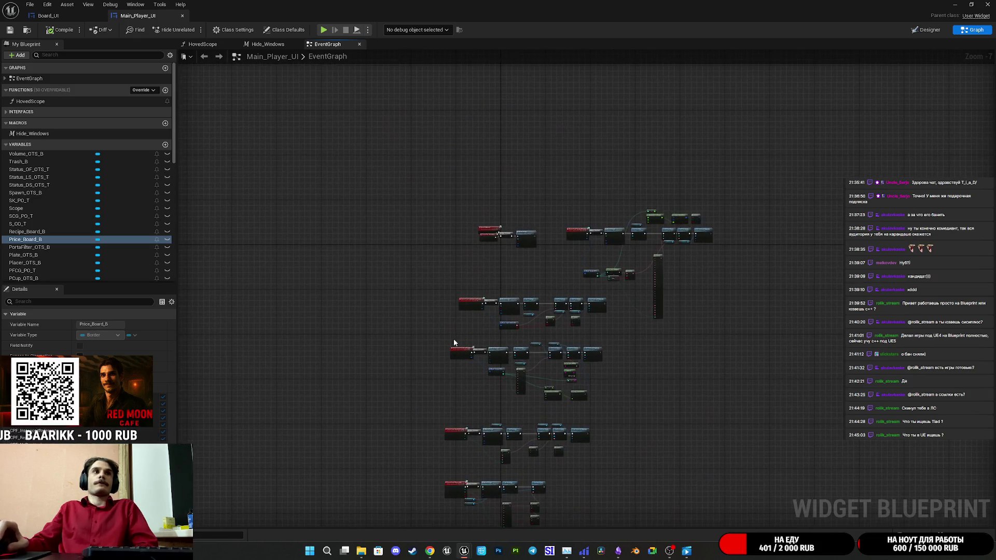
drag(586, 225, 459, 364)
double_click(488, 297)
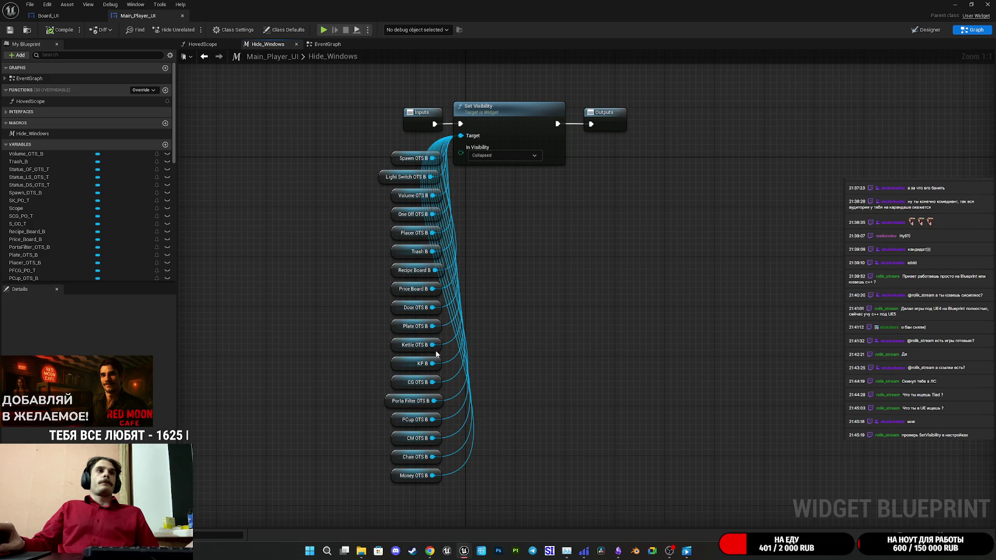
alt+click(432, 289)
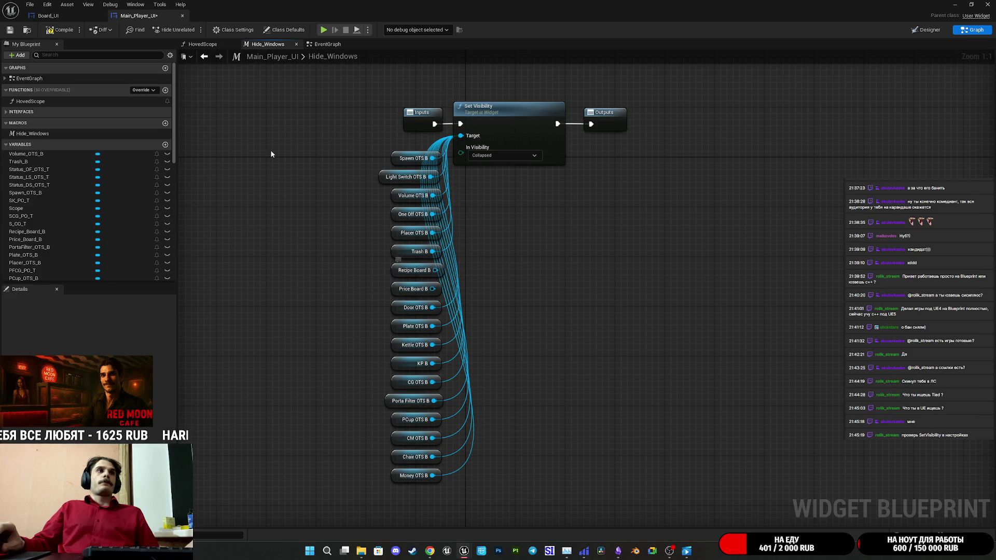
click(10, 30)
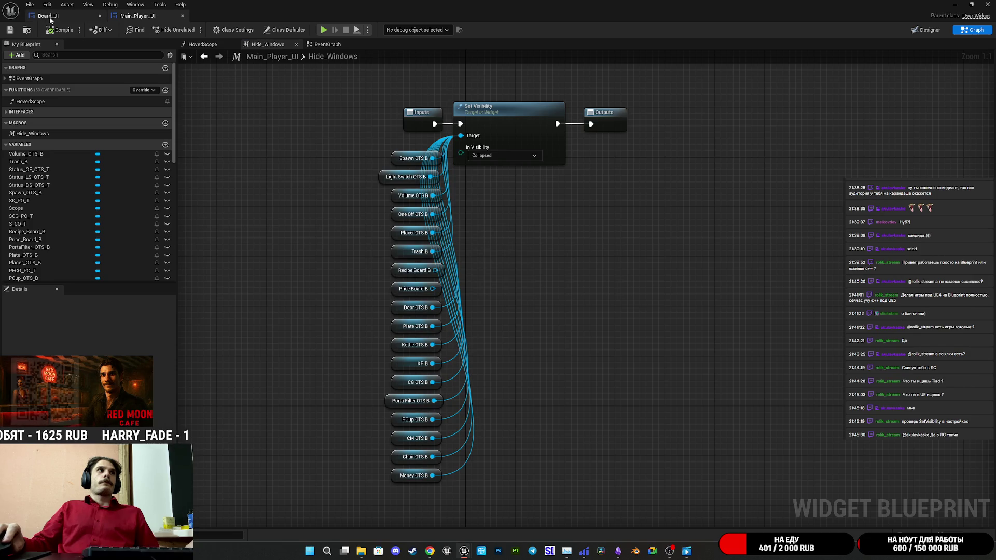
Return to Main_Player_UI's Designer view showing the coffee board layout
click(49, 15)
click(137, 16)
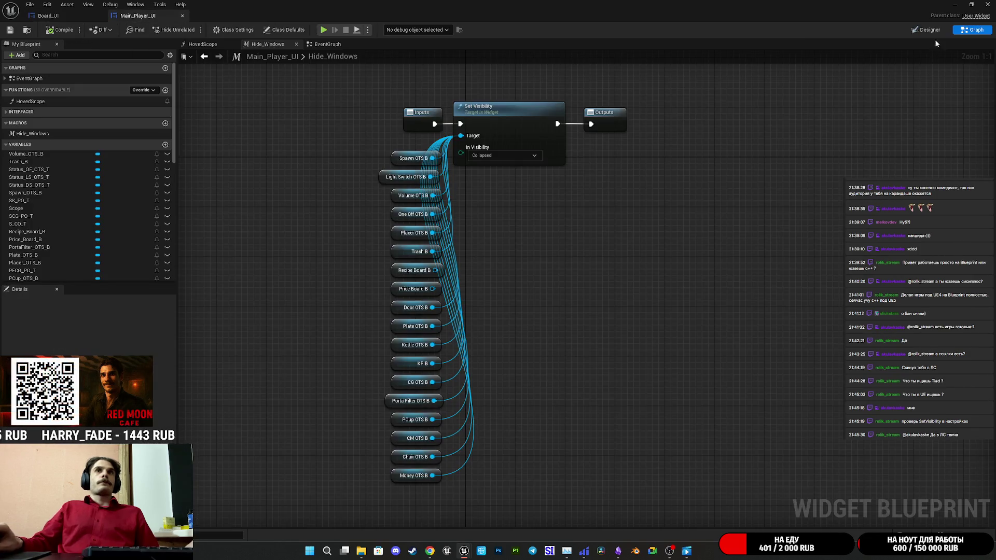
click(926, 30)
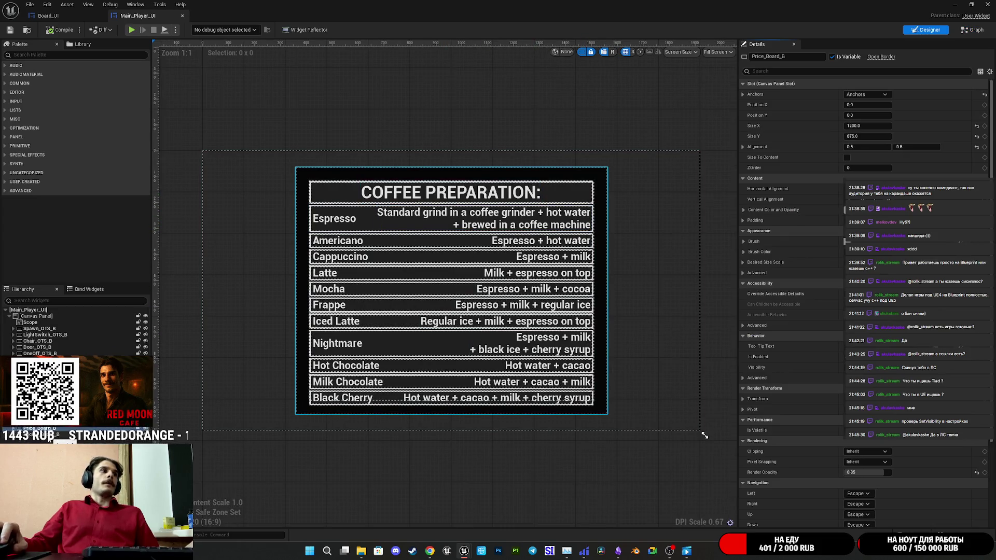
Copy Recipe_Board_B and Price_Board_B from Main_Player_UI's Hierarchy
click(49, 435)
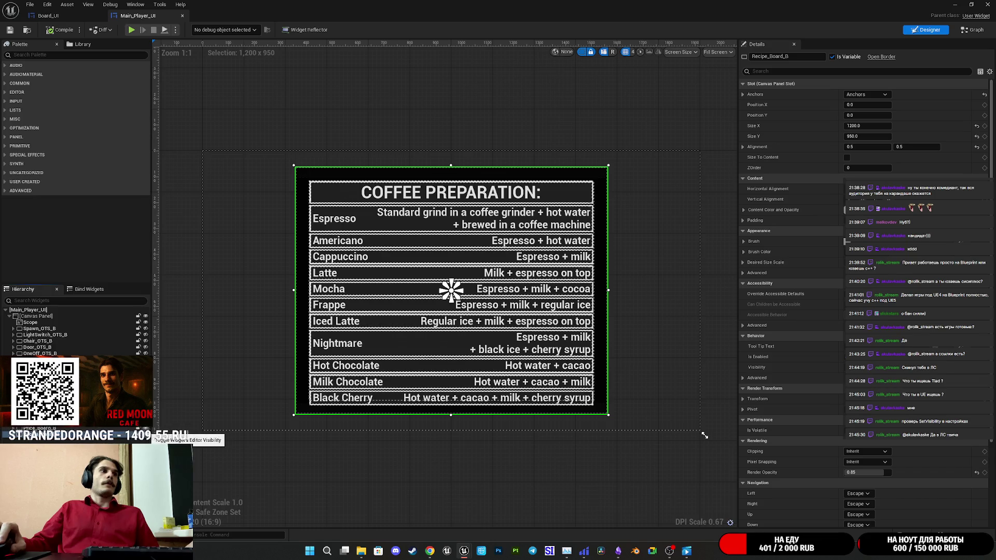
click(146, 435)
click(146, 436)
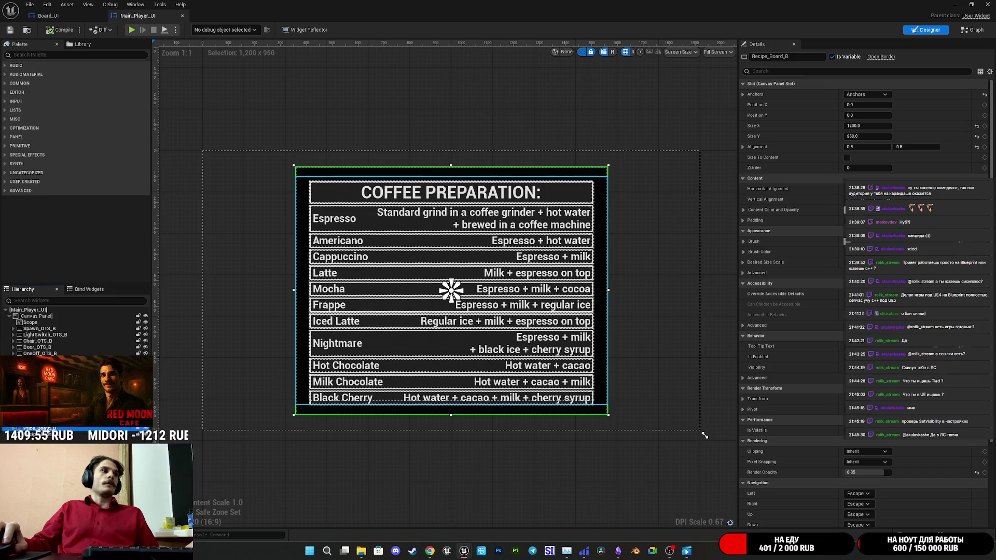
ctrl+click(49, 436)
right_click(49, 436)
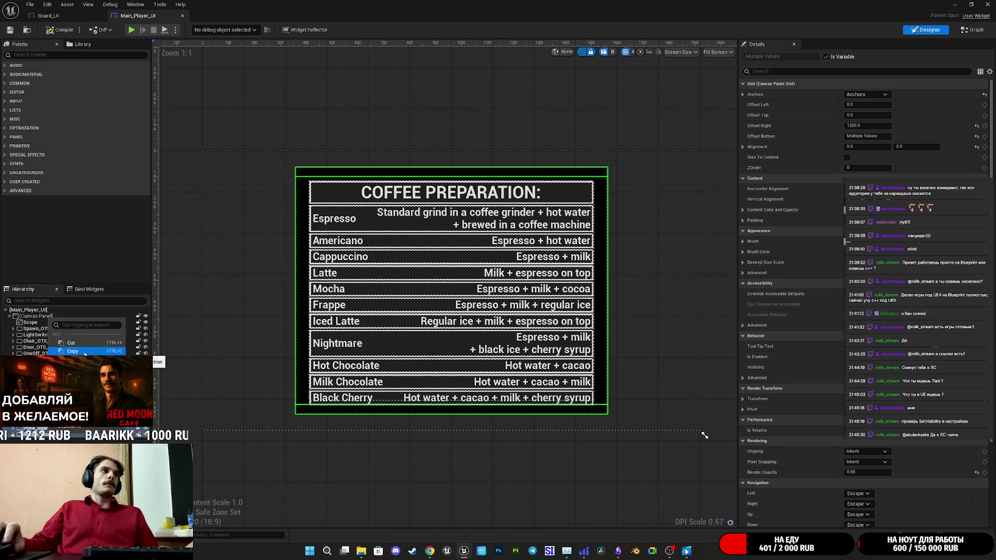
click(84, 352)
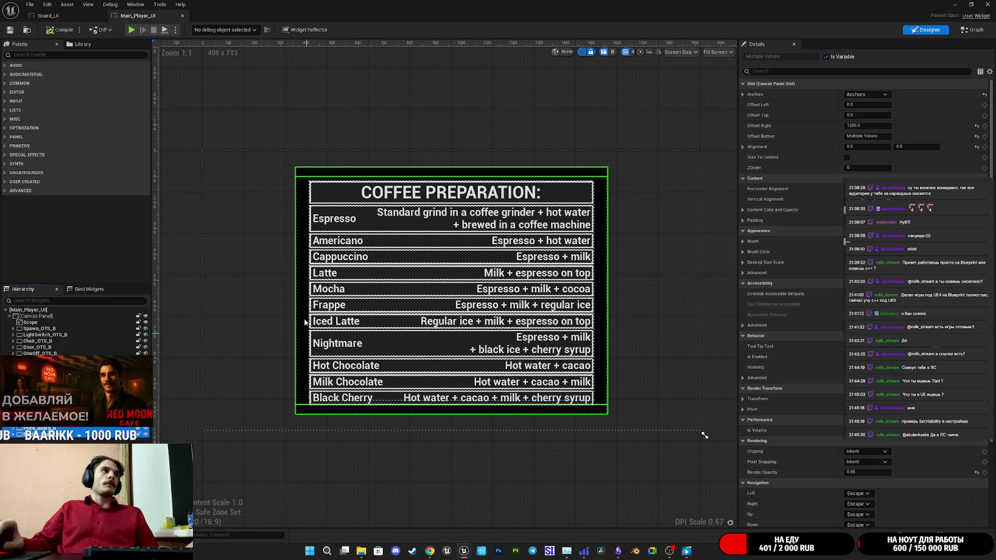
Delete Recipe_Board_B and Price_Board_B from Board_UI and save it
click(69, 17)
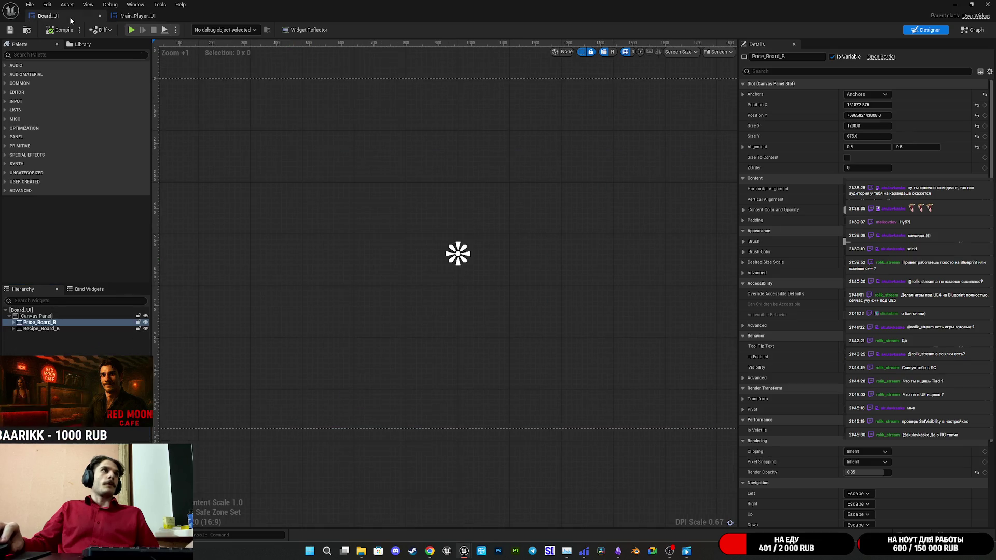
click(32, 328)
key(Delete)
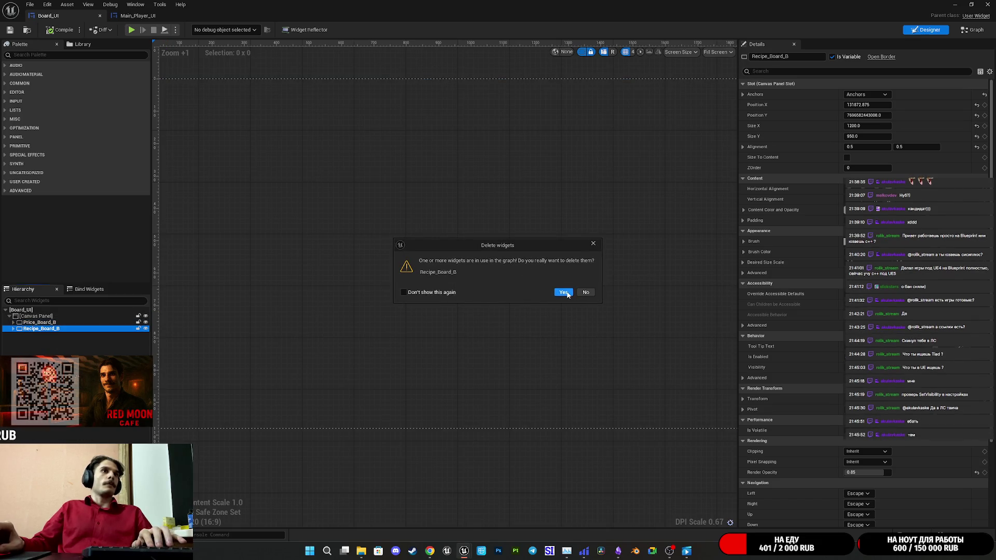
click(564, 292)
click(51, 322)
key(Delete)
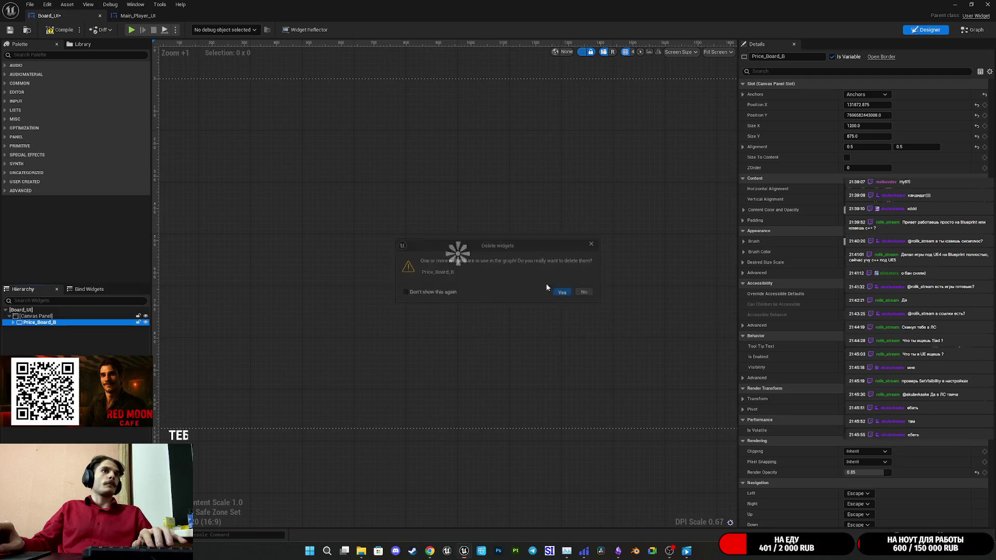
click(563, 292)
click(10, 33)
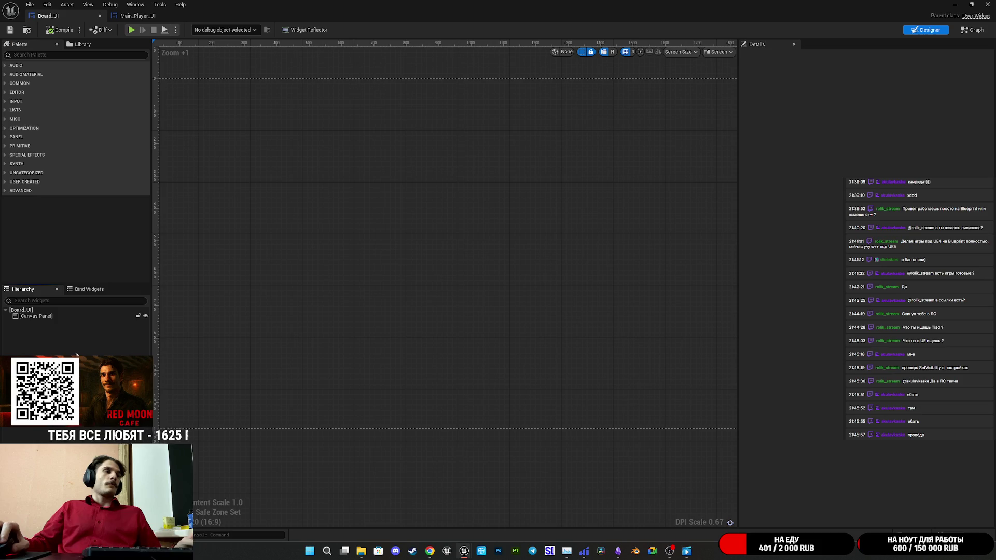
Copy both boards again from Main_Player_UI
right_click(70, 343)
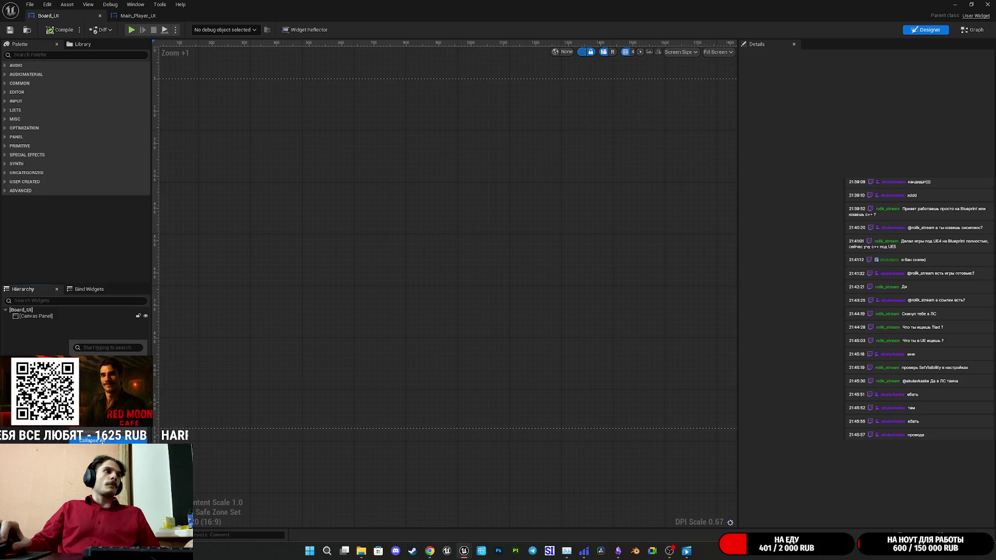
click(136, 16)
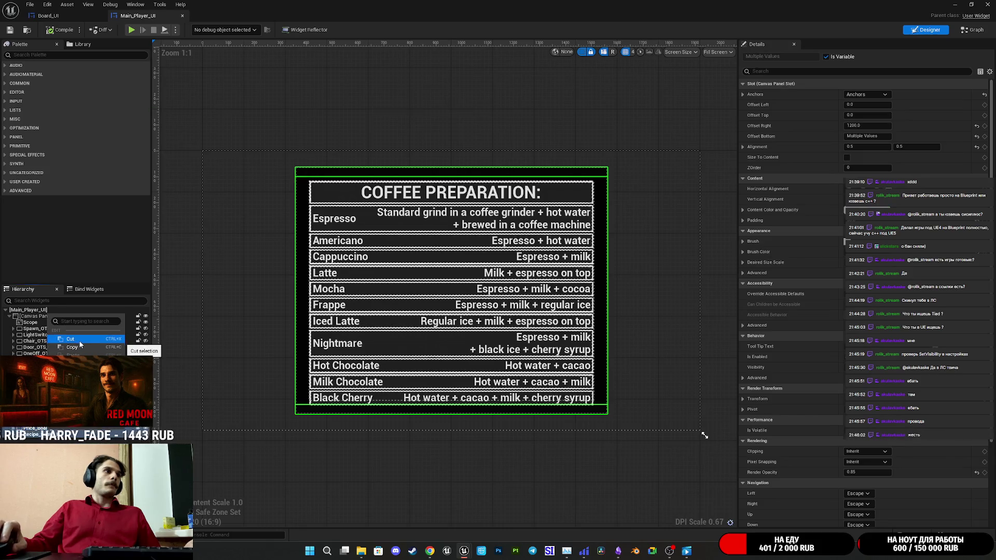
click(81, 347)
click(48, 15)
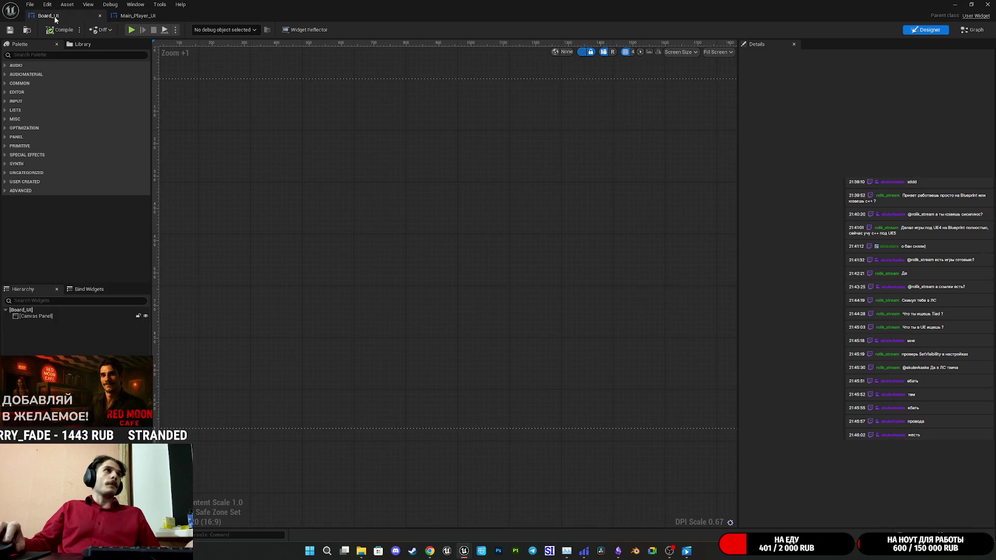
Paste Price_Board_B and Recipe_Board_B into Board_UI's Canvas Panel
click(41, 316)
right_click(48, 318)
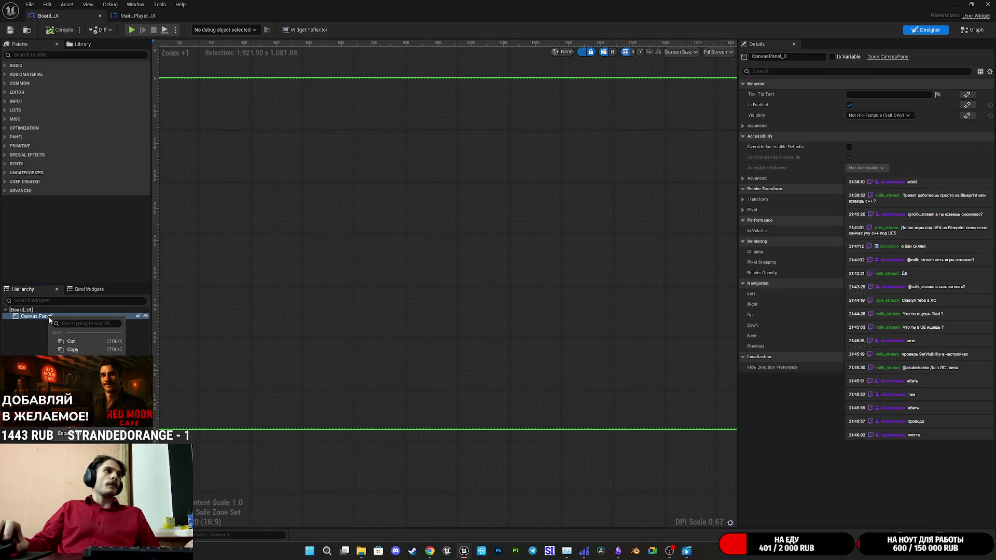
click(73, 357)
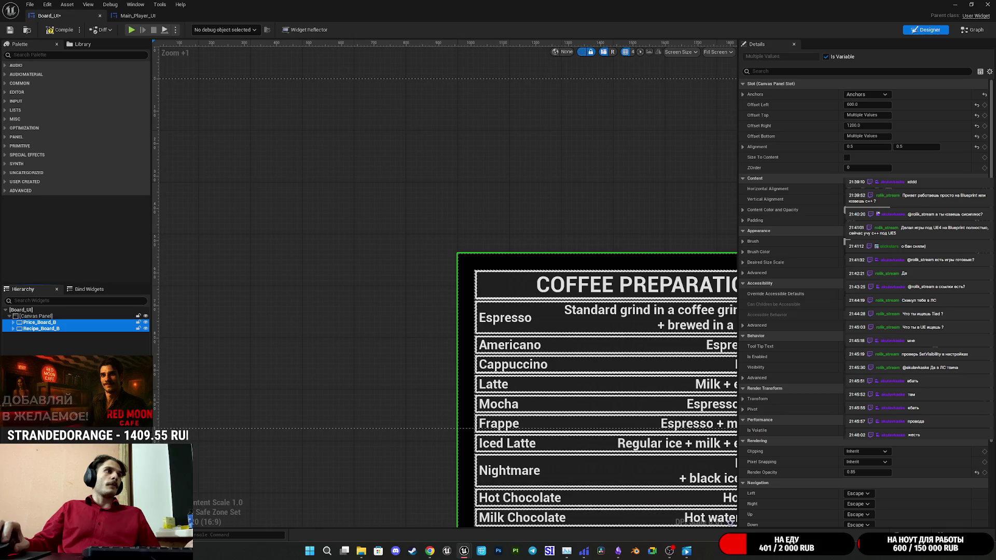
scroll(563, 326, down, 7)
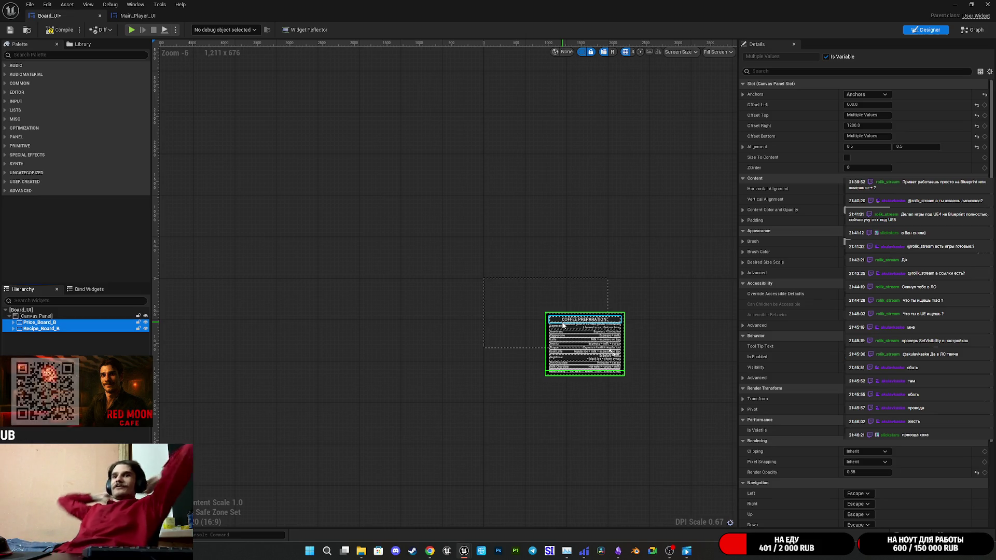
click(563, 323)
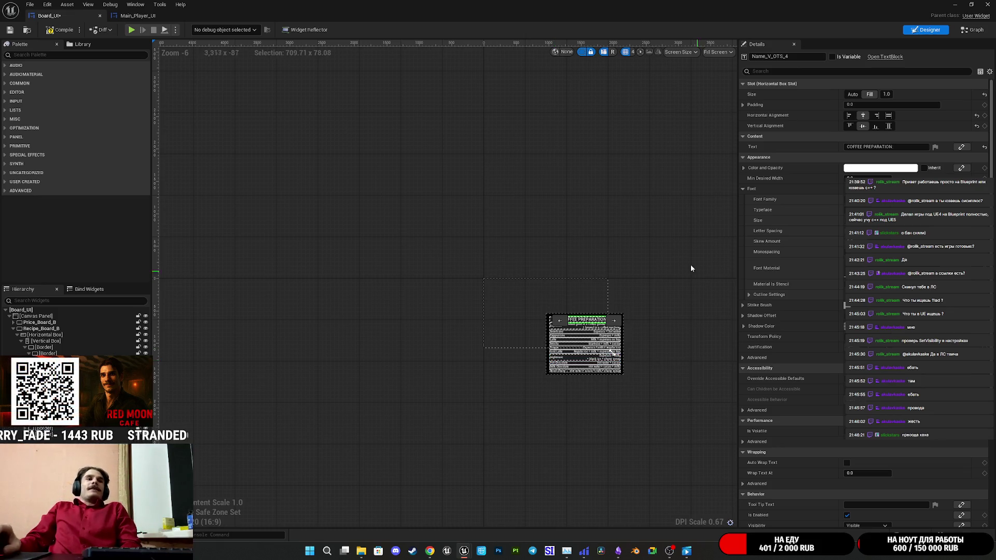
Rewire Price Board B and Recipe Board B to Set Visibility's Target and save Main_Player_UI
click(136, 15)
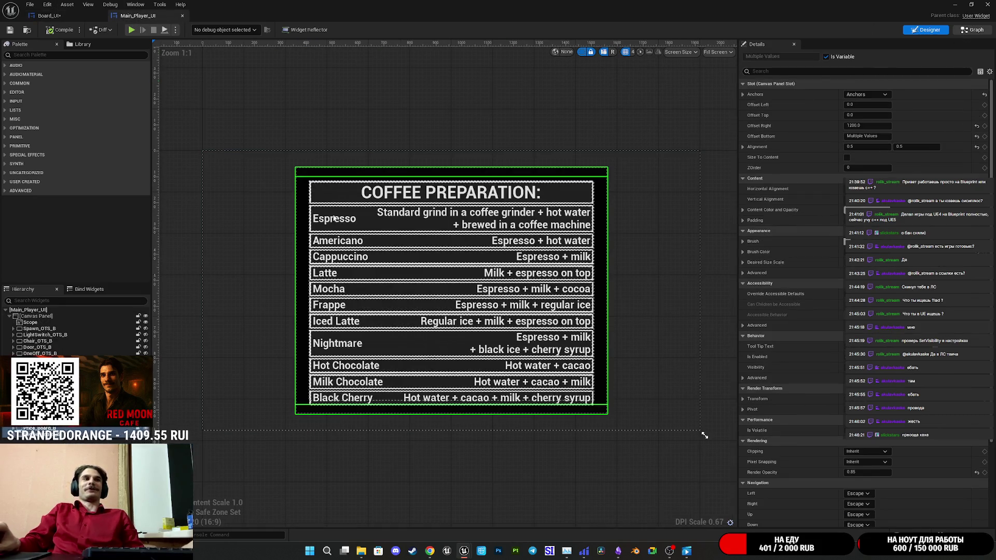
drag(433, 289, 460, 136)
mouse_move(434, 271)
mouse_down()
mouse_move(469, 201)
mouse_move(461, 136)
mouse_up()
click(11, 30)
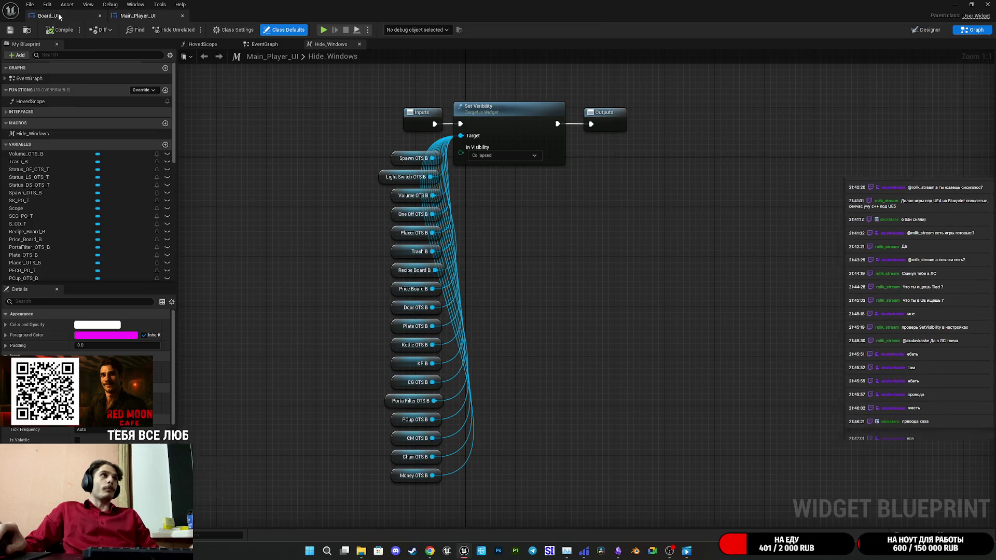
Compile and save Board_UI
click(58, 15)
click(57, 30)
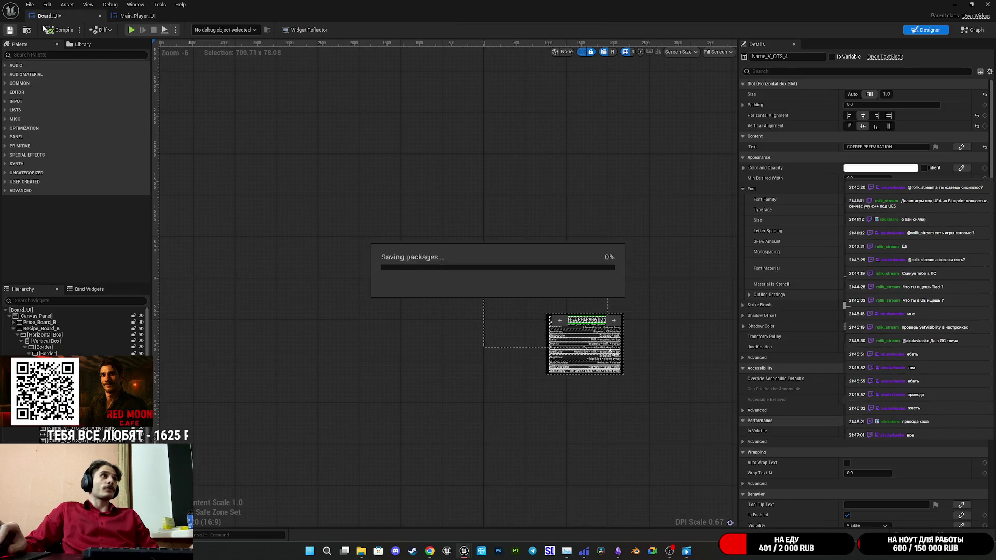
click(137, 16)
key(ctrl+Tab)
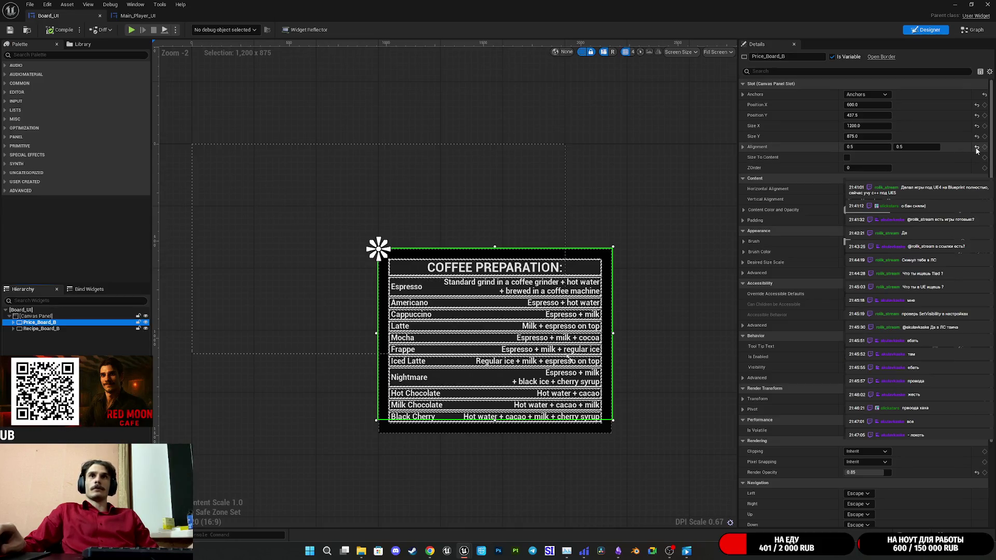
Set Price_Board_B's Alignment to 1.0, 1.0
drag(916, 147, 937, 146)
click(917, 146)
text(1)
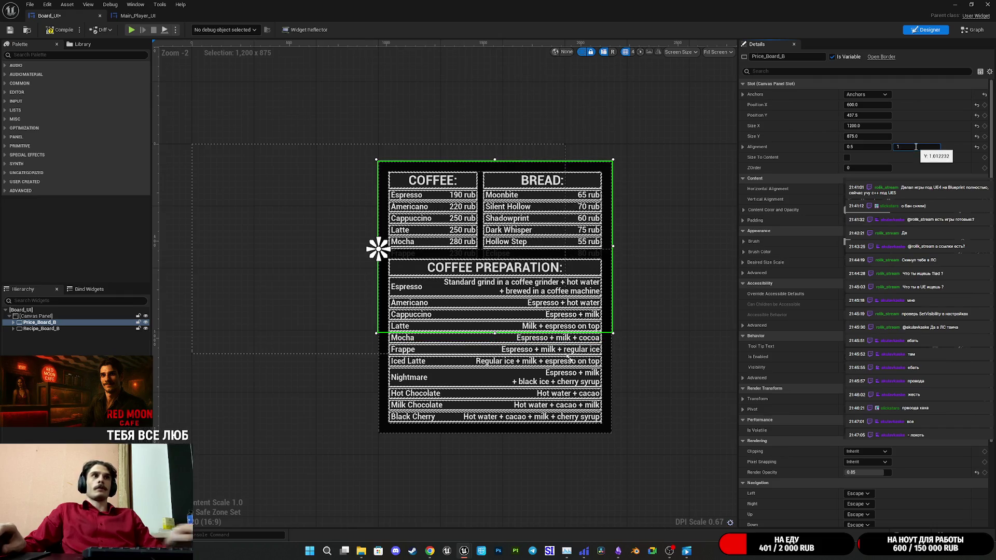
key(Return)
mouse_move(866, 147)
mouse_down()
mouse_move(892, 147)
mouse_move(877, 146)
mouse_up()
click(860, 147)
text(1)
key(Return)
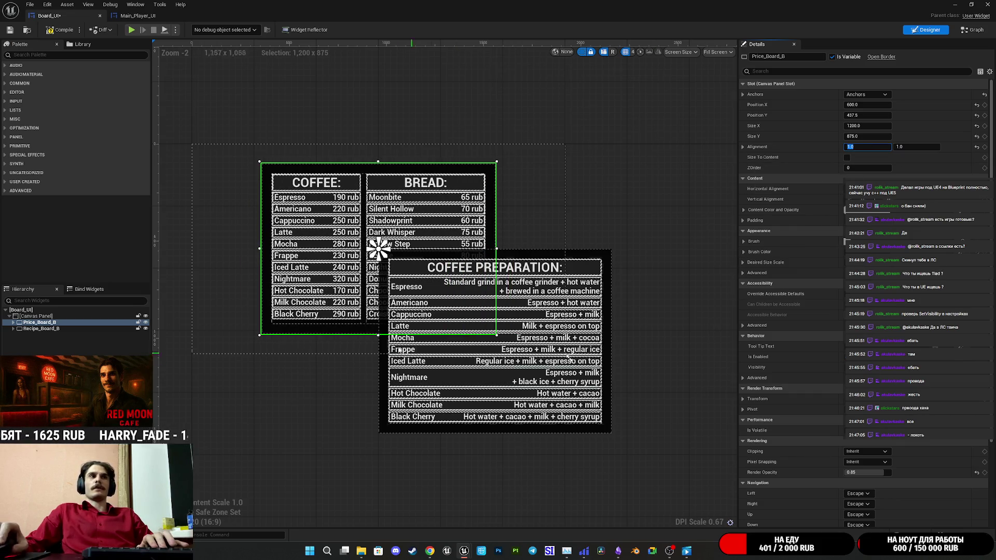
Set Recipe_Board_B's horizontal alignment to 1.0
click(38, 330)
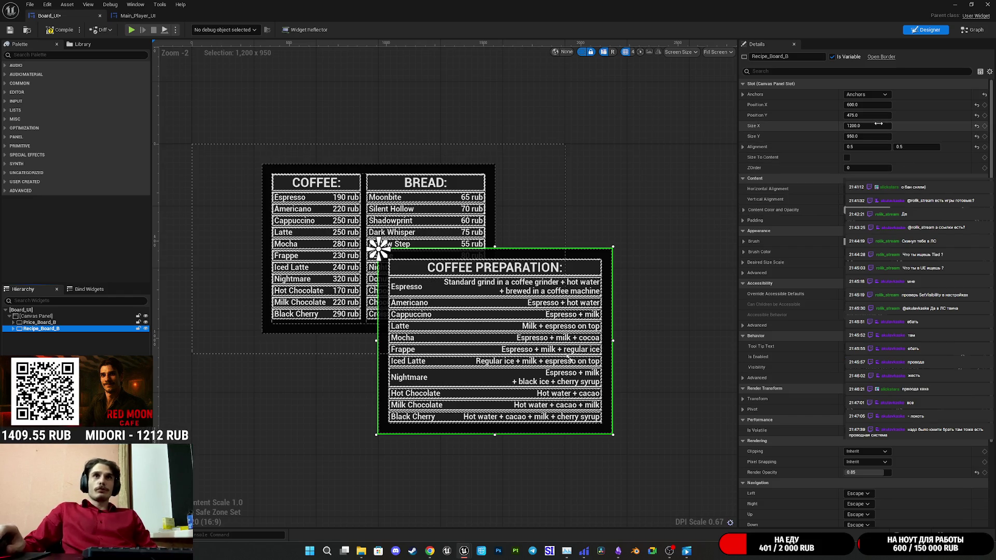
click(884, 147)
text(1)
key(Return)
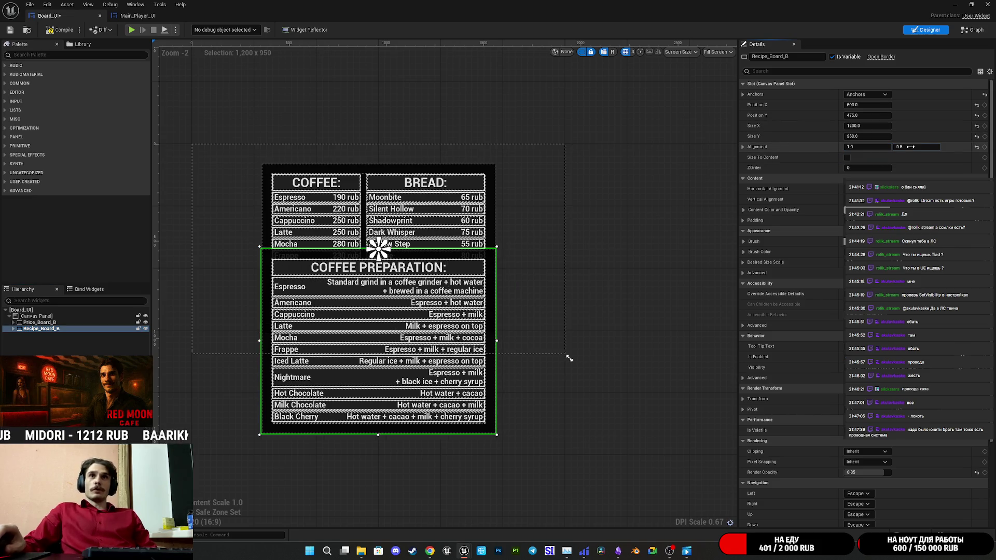
text(1)
Set Recipe_Board_B's vertical alignment to 1.0, save, and reselect the board for editing
key(Return)
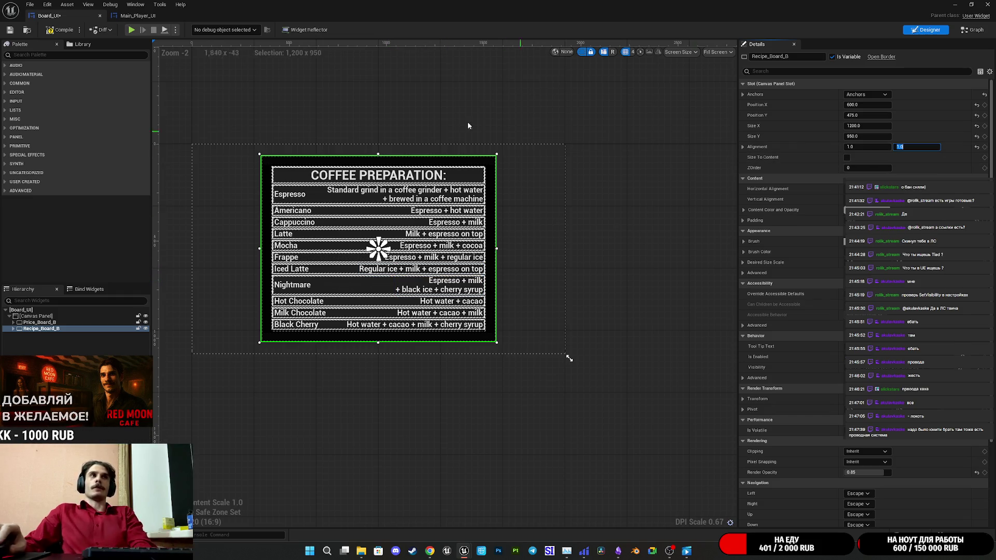
click(9, 29)
click(417, 176)
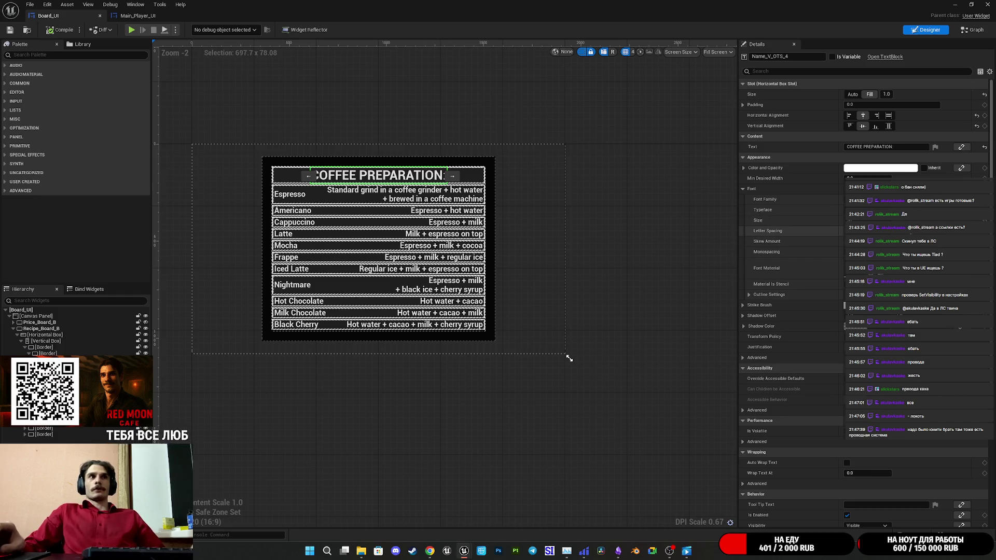
click(24, 329)
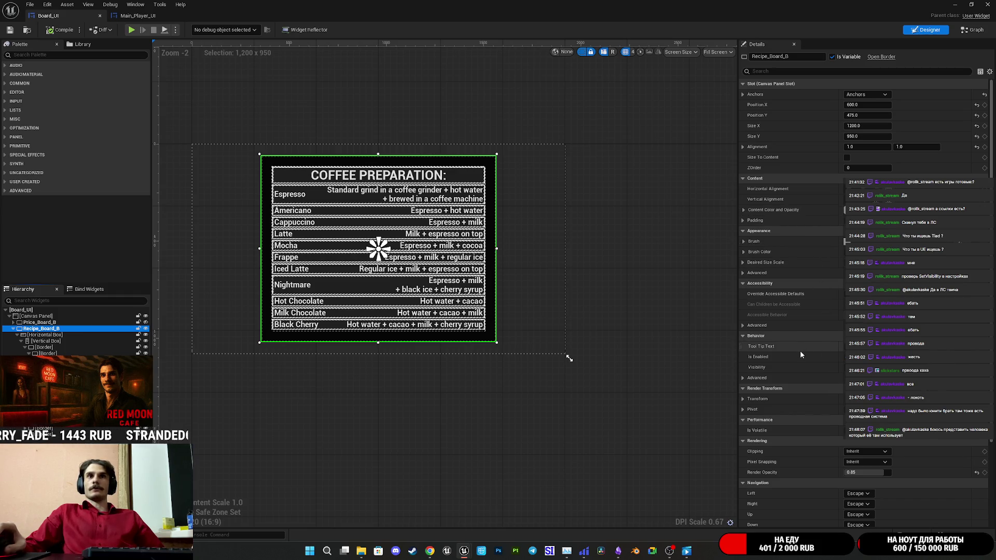
click(744, 241)
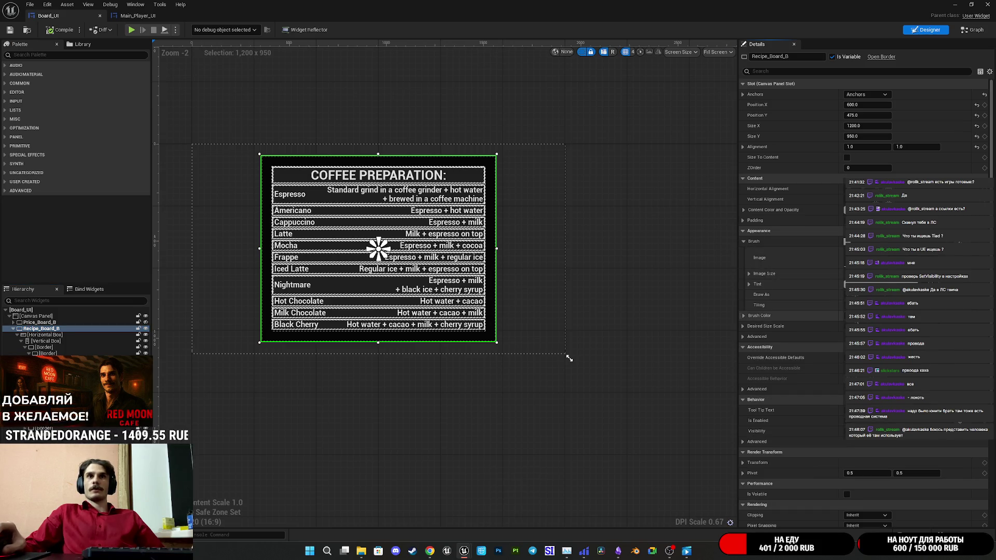
Set Recipe_Board_B's brush colour alpha to 0, making it fully transparent
click(861, 316)
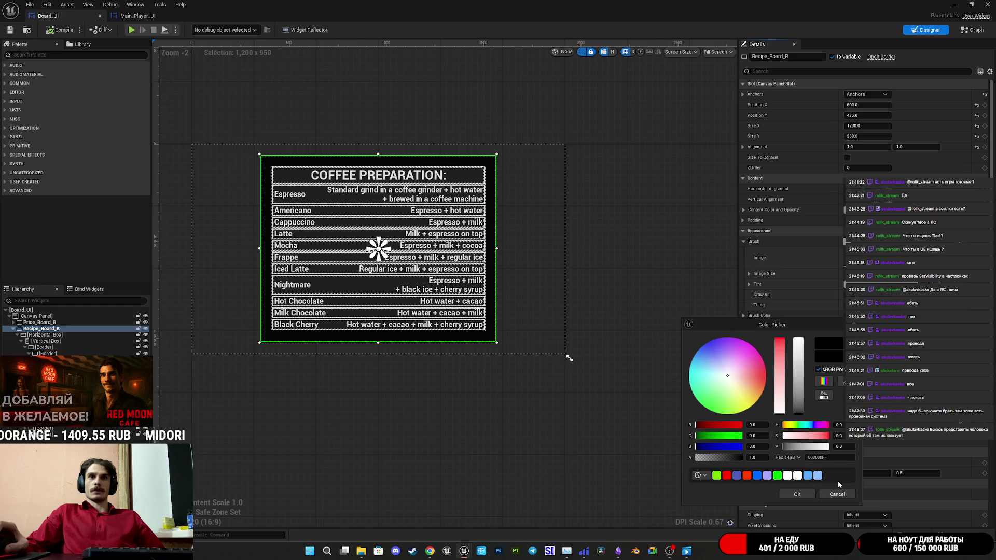
click(836, 494)
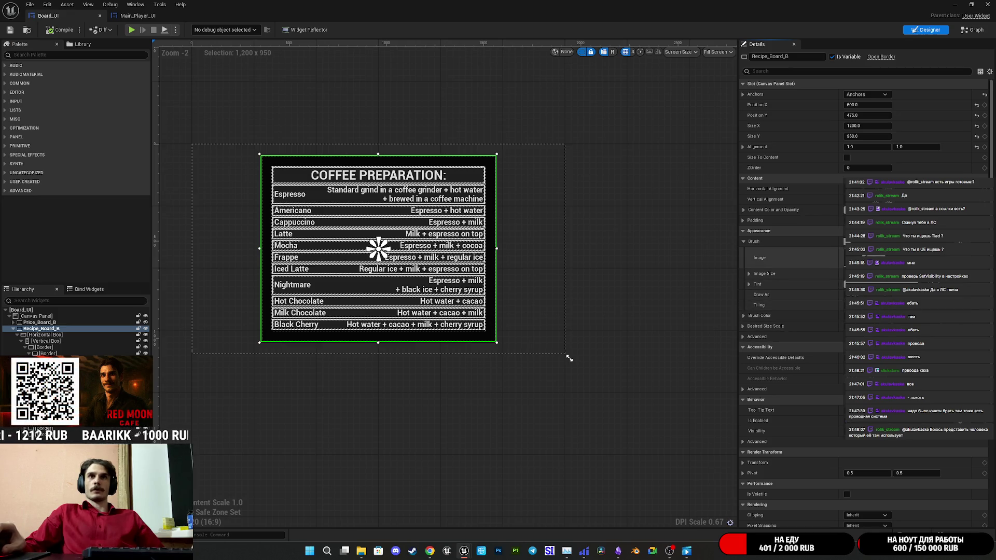
click(850, 315)
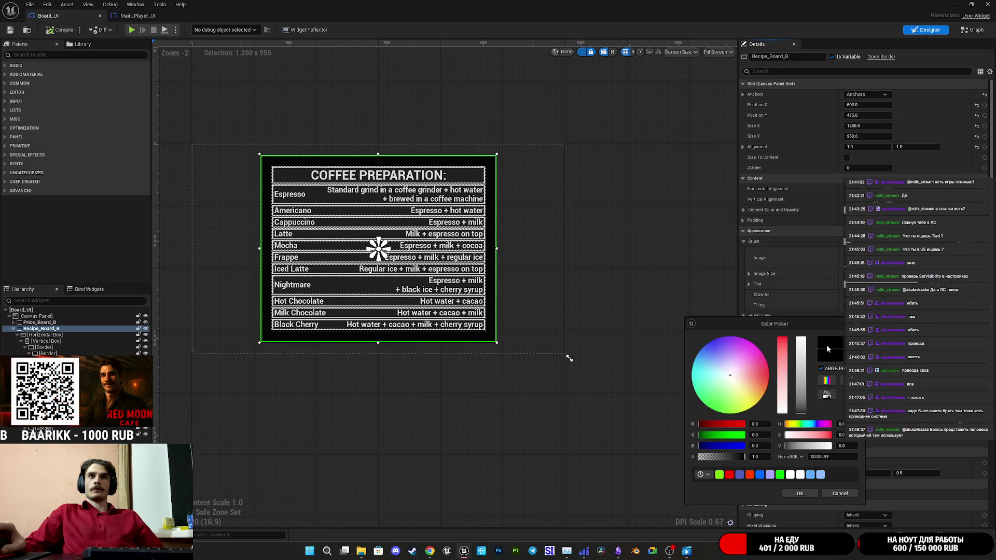
drag(730, 462, 637, 462)
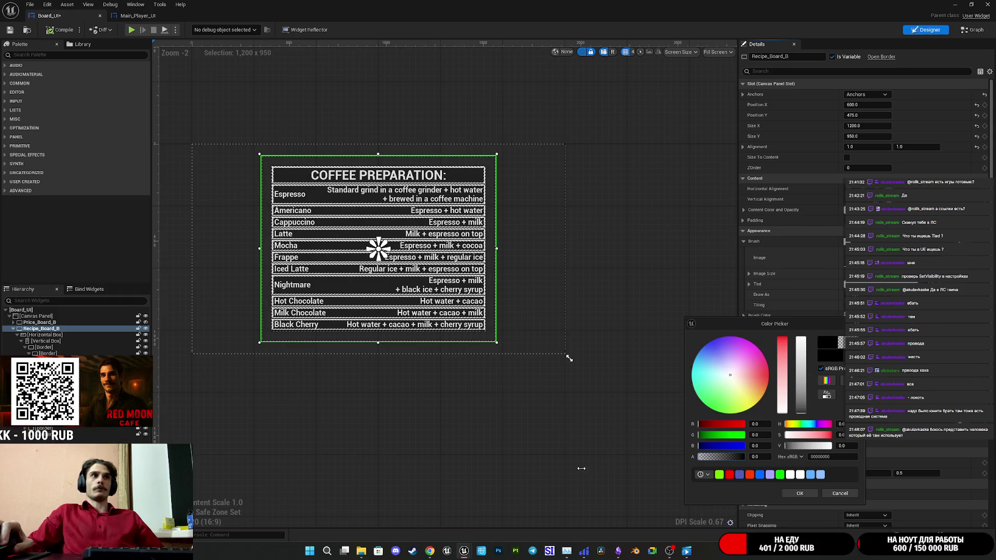
click(800, 493)
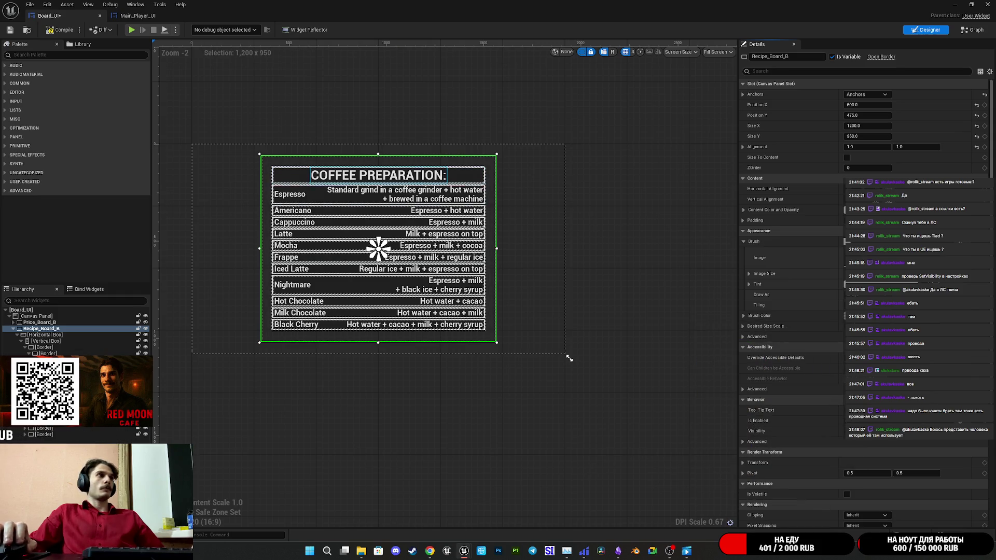
Give Price_Board_B the same transparent brush colour and compare it with Recipe_Board_B
click(40, 322)
click(851, 316)
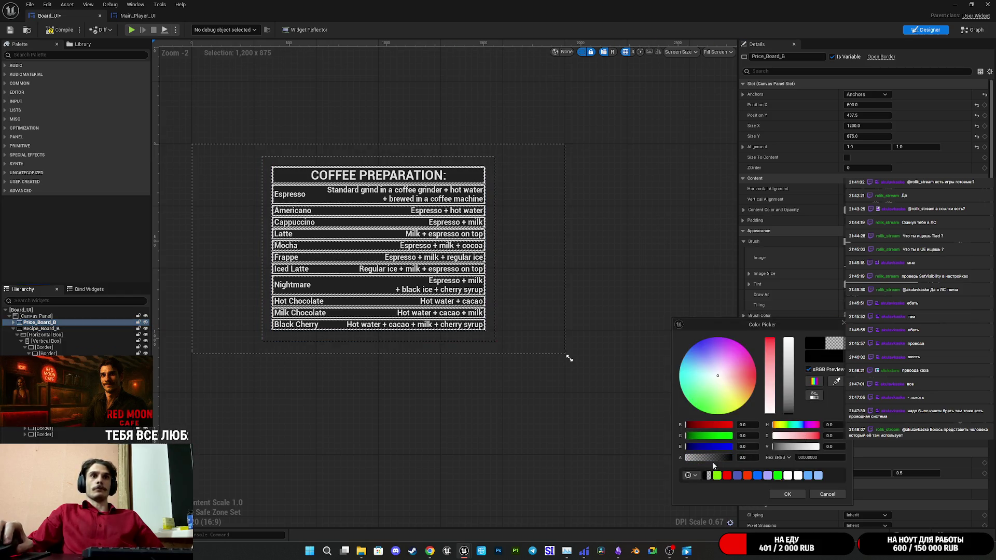
click(788, 494)
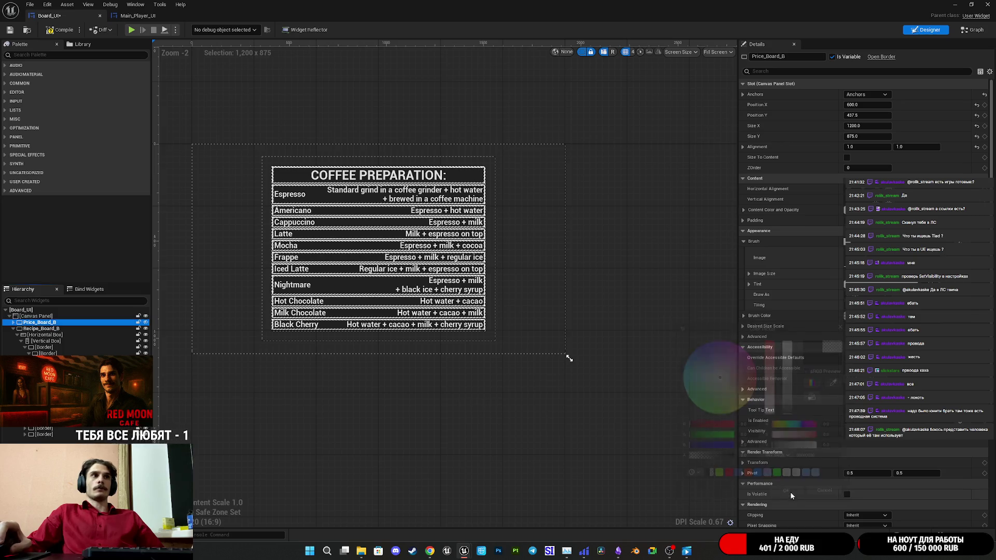
click(37, 328)
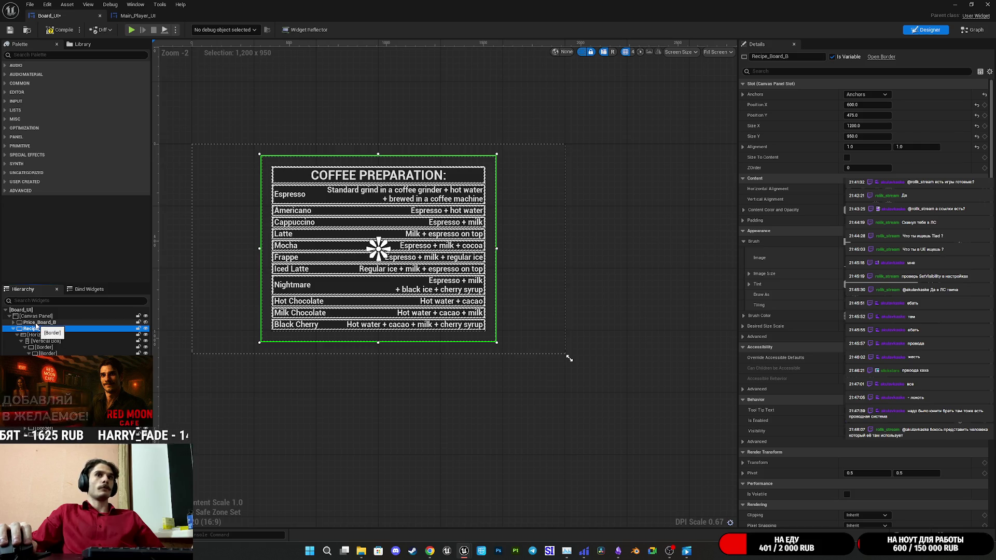
click(36, 322)
click(40, 329)
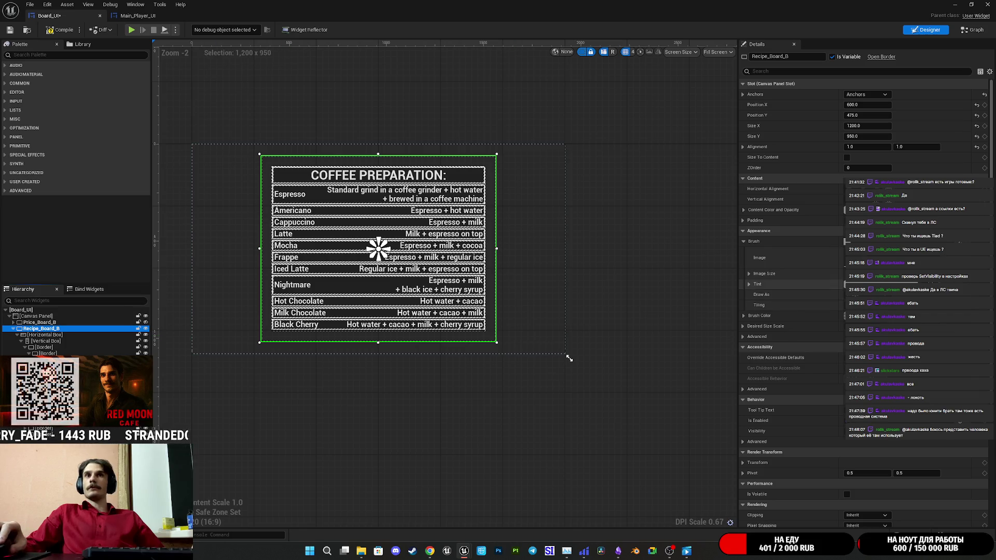
Check Recipe_Board_B's brush tint without changing it, then select the Espresso row border
click(847, 285)
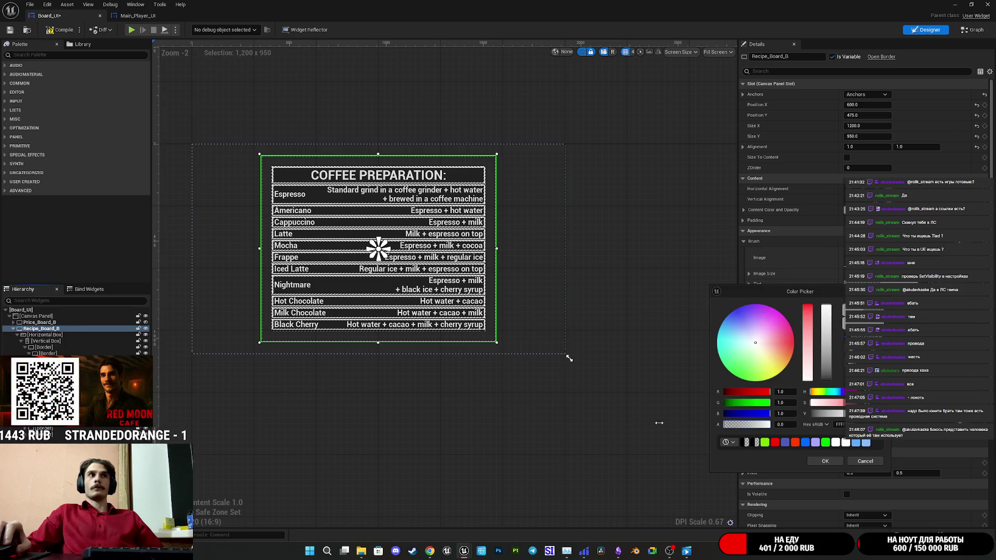
click(865, 462)
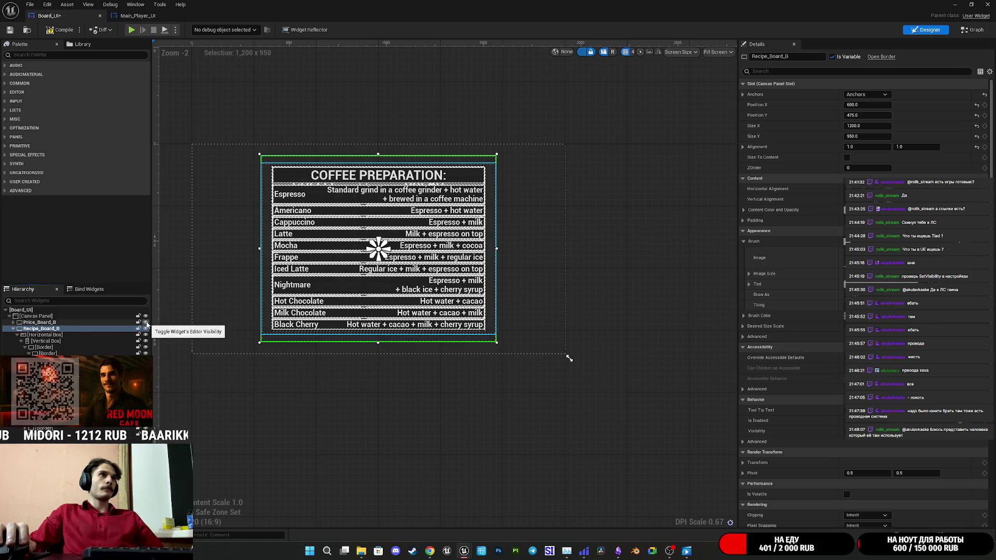
click(13, 328)
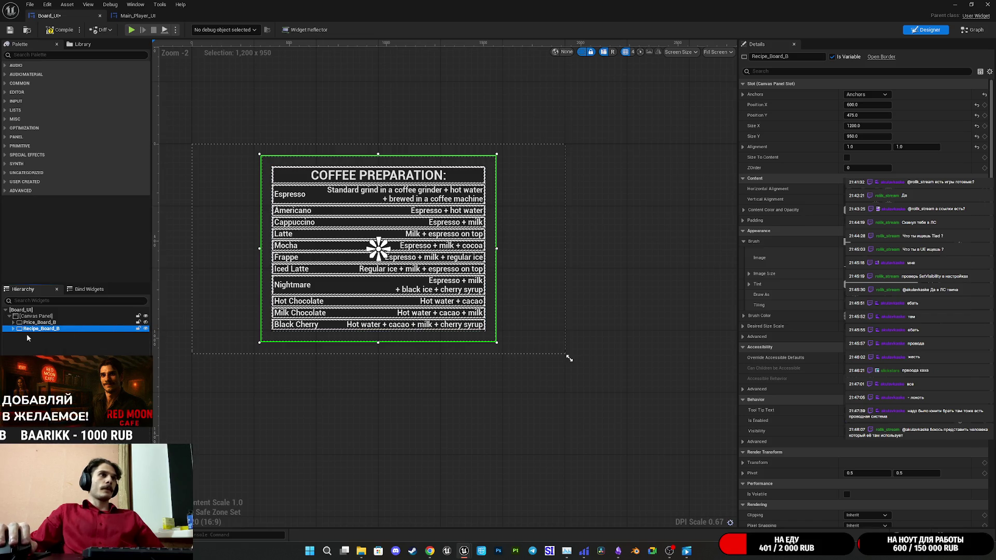
click(13, 328)
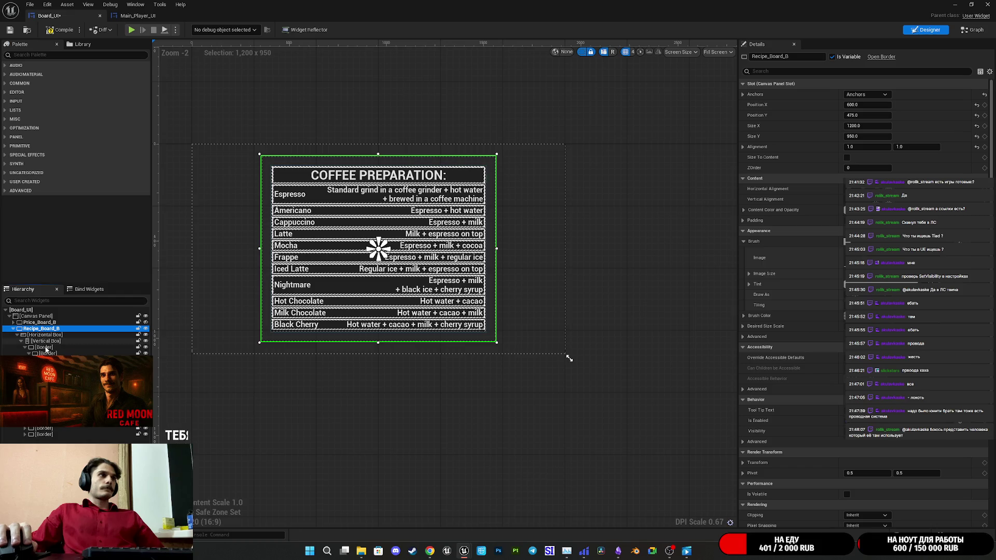
click(49, 366)
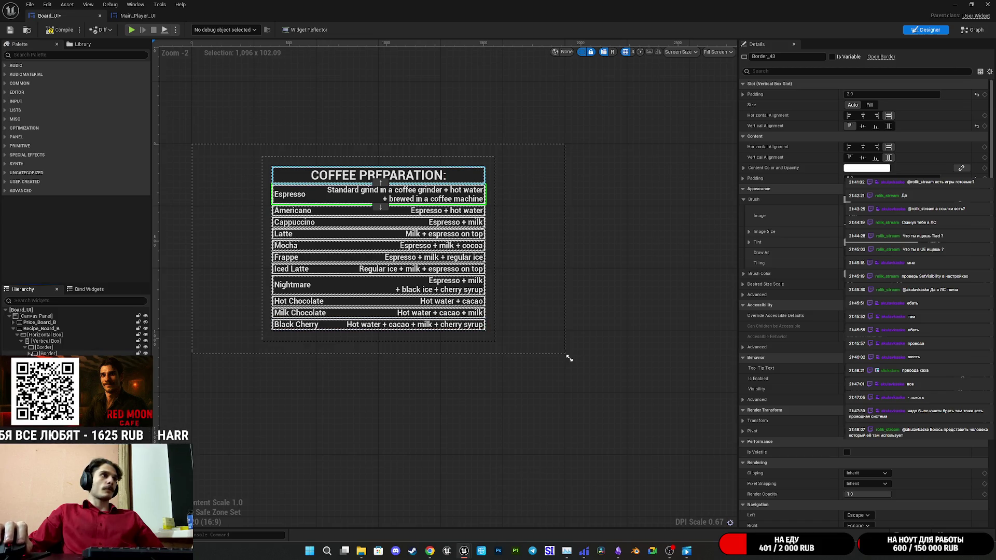
Select all recipe row borders from the title row to the last row, then deselect
click(44, 347)
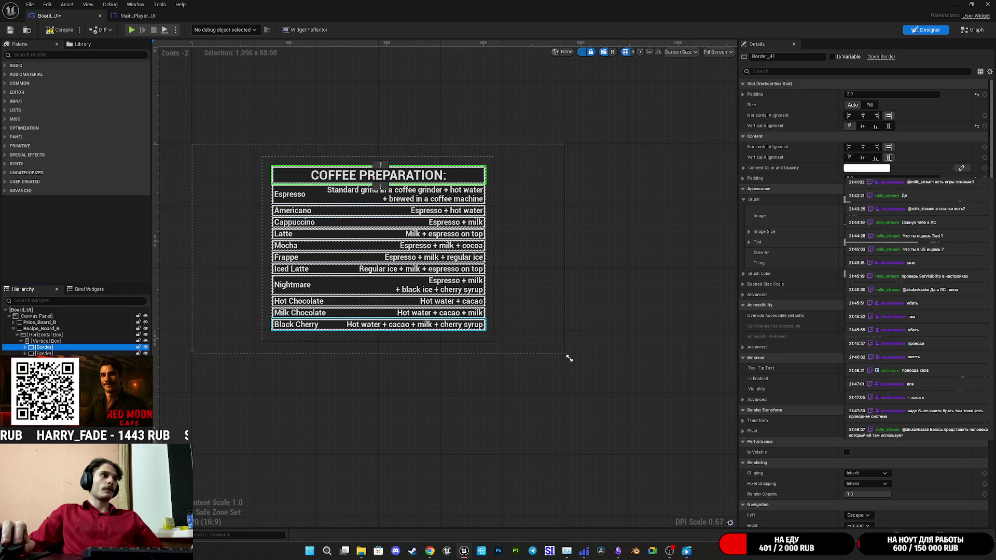
shift+click(44, 415)
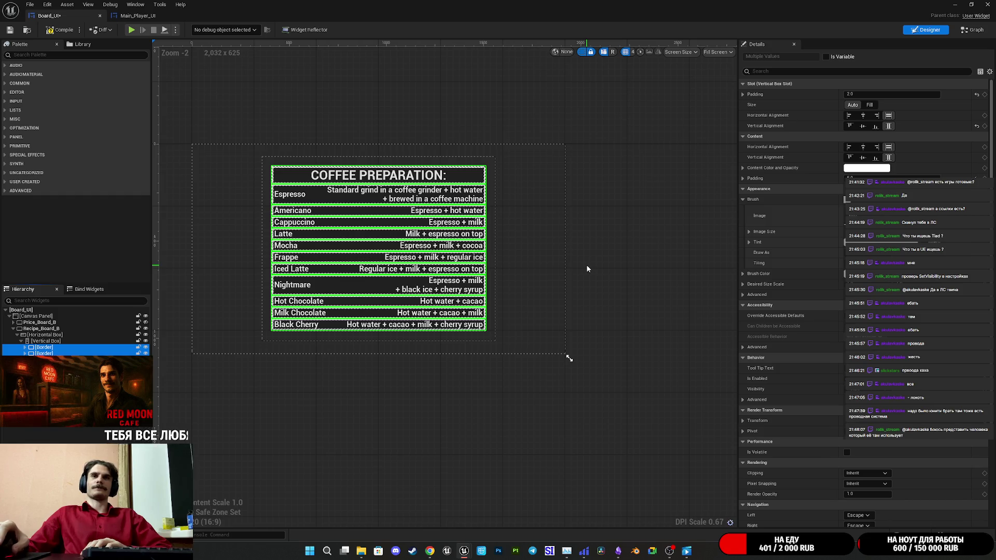
click(499, 430)
Select the inner borders of every drink row, from the bottom row up to Americano
scroll(361, 275, up, 4)
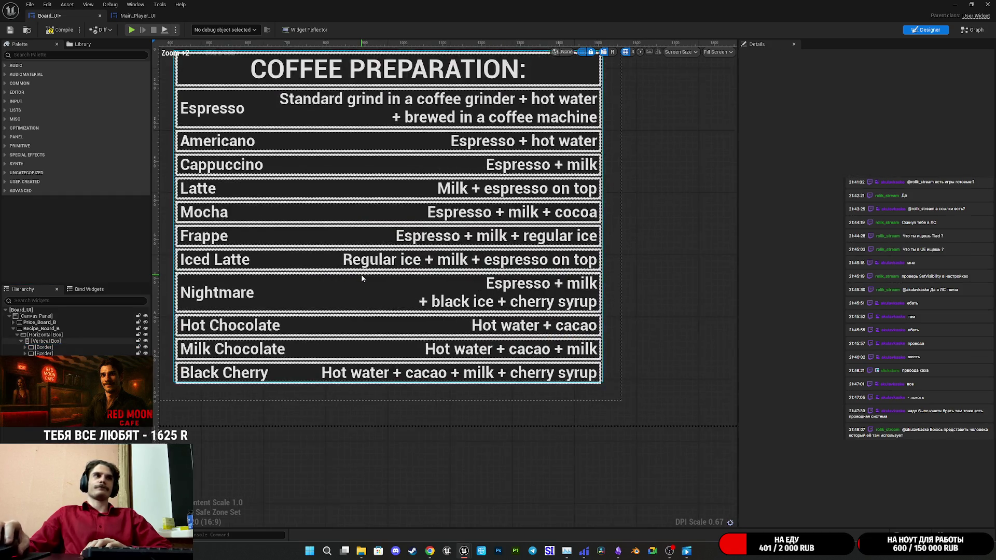
scroll(361, 278, down, 2)
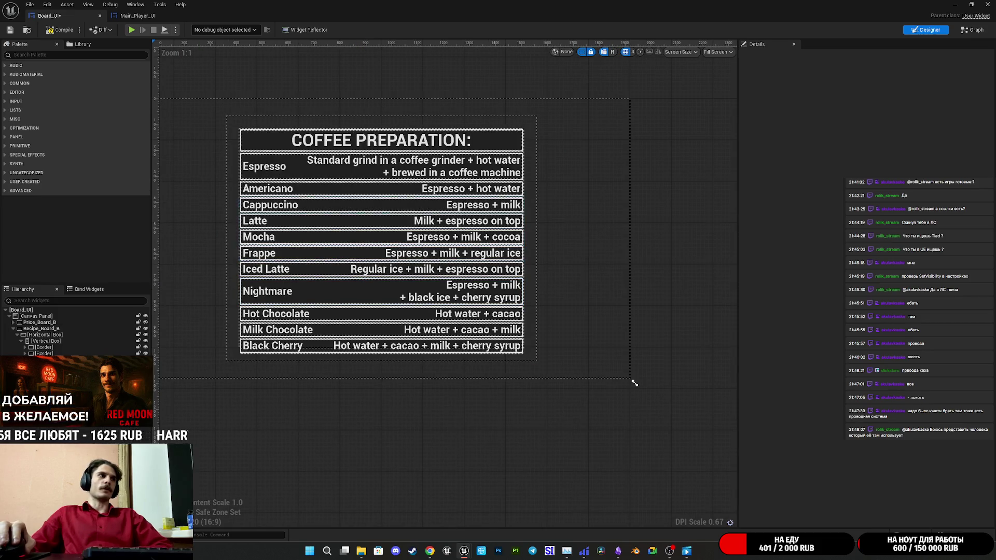
click(58, 347)
shift+click(59, 353)
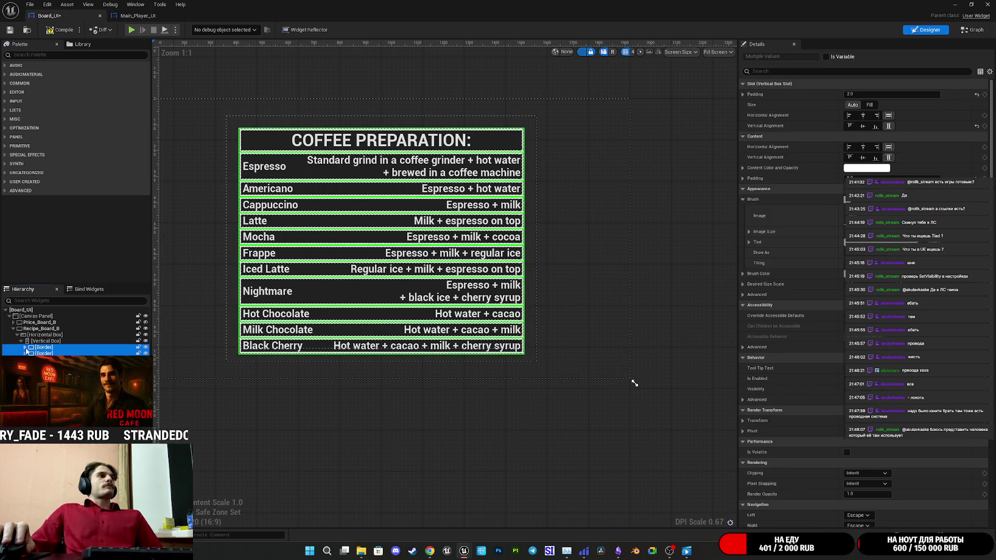
click(25, 347)
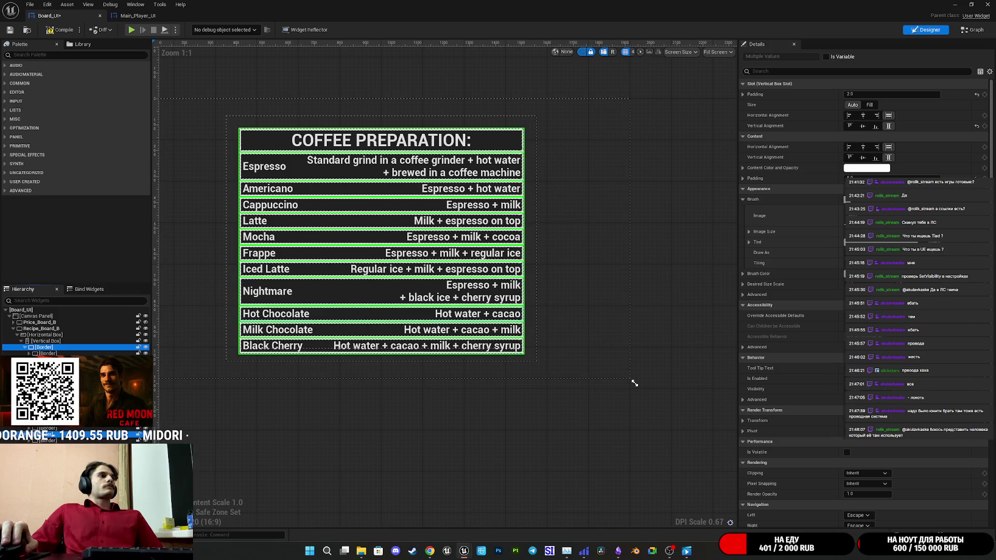
key(Down)
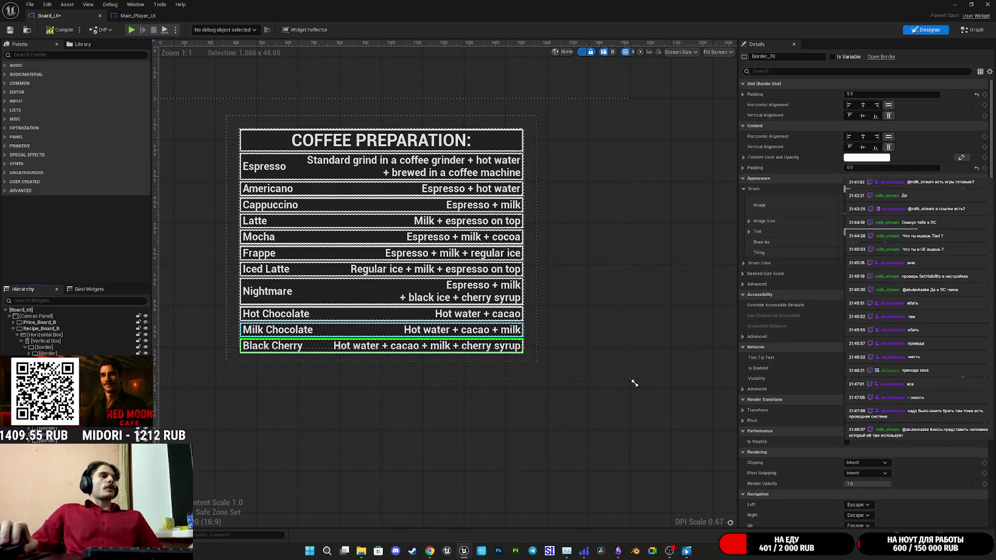
key(shift+Up)
key(shift+Up)
key(shift+Up)
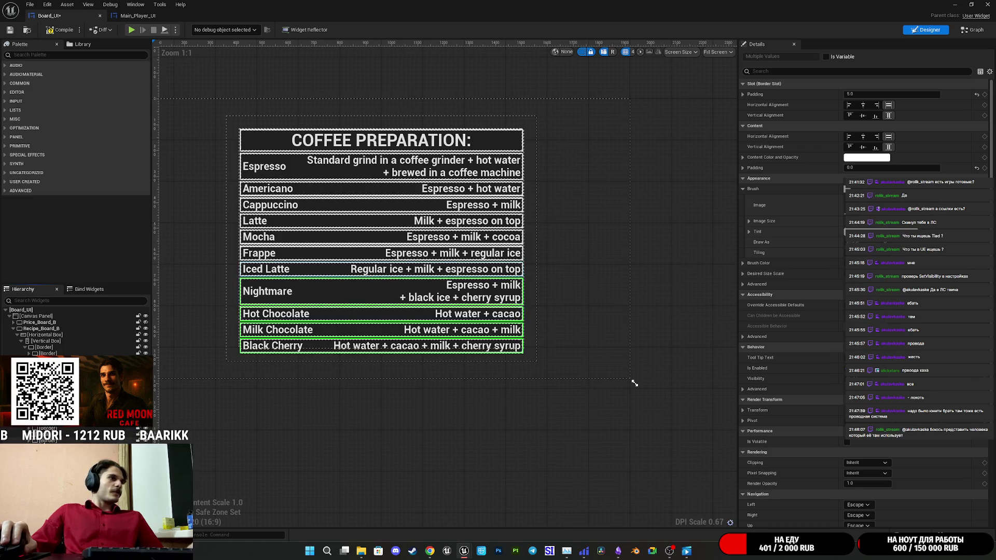
key(shift+Up)
key(shift+Up)
key(shift+Up)
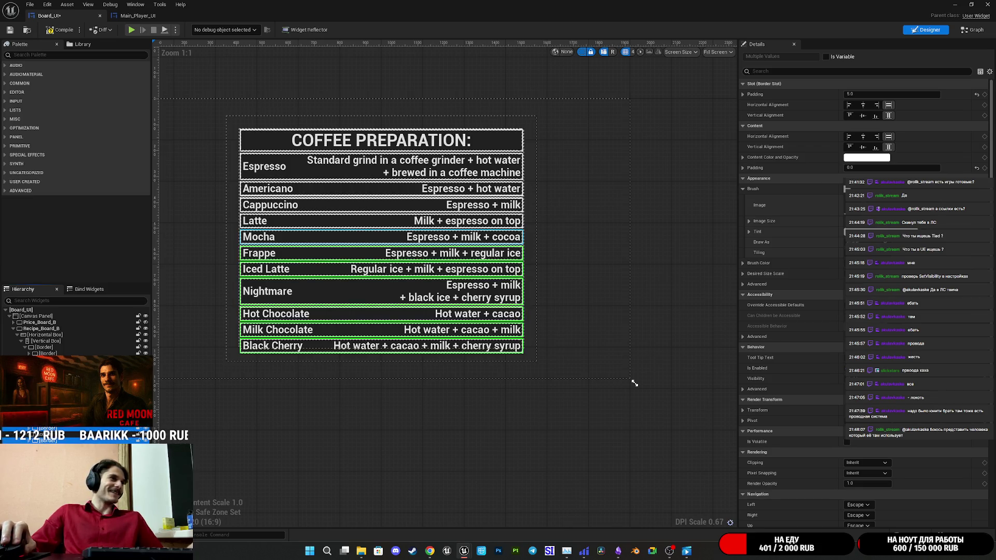
key(shift+Up)
key(shift+Up)
key(shift+Up)
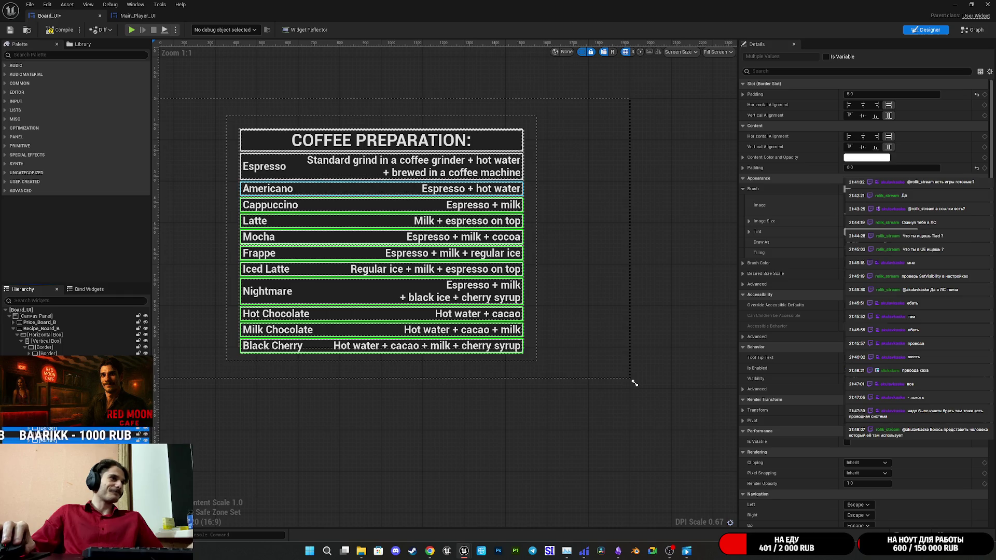
key(shift+Up)
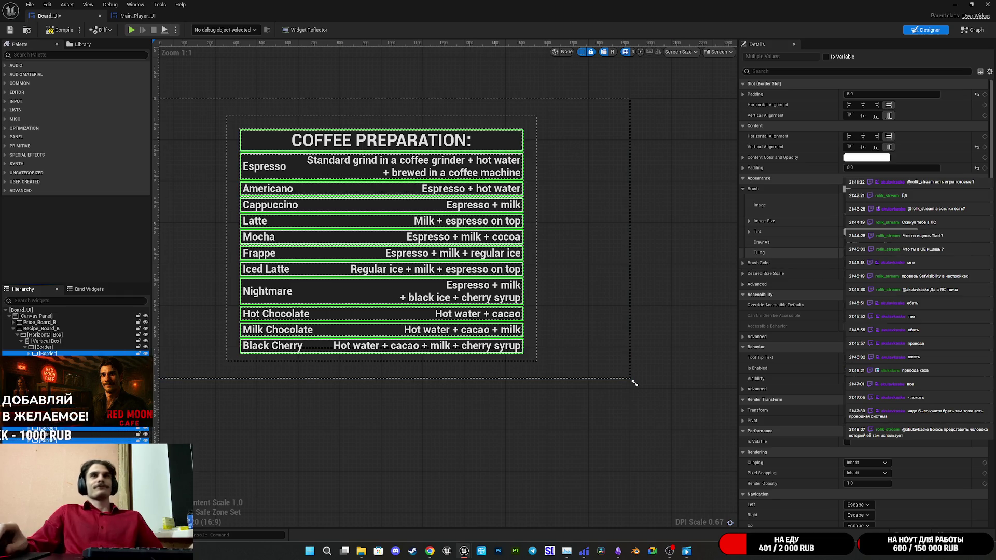
Give the inner row borders an opaque black brush colour, 000000FF
click(872, 263)
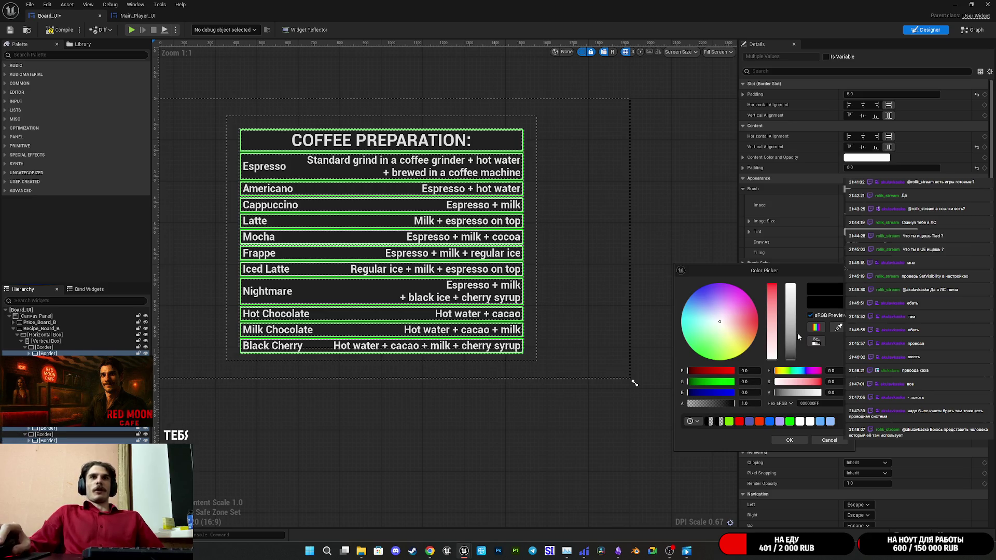
click(791, 441)
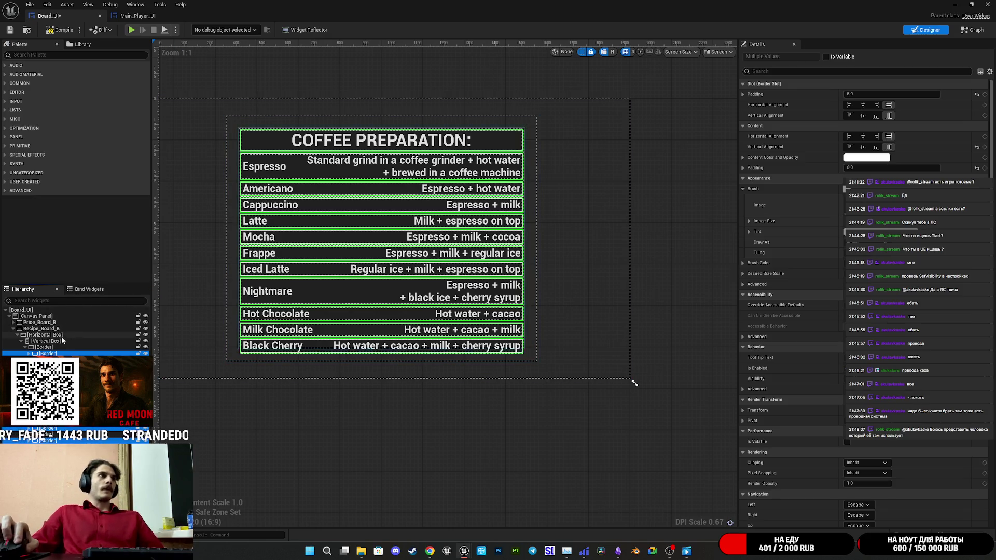
click(44, 328)
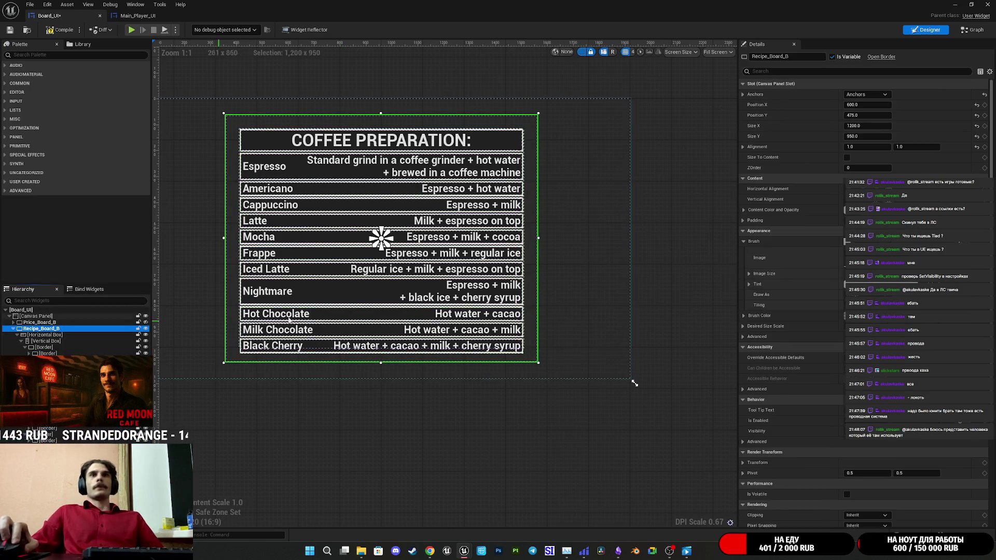
Restore Price_Board_B's Render Opacity to 1.0, compile and save, and clear the Details filter
click(770, 70)
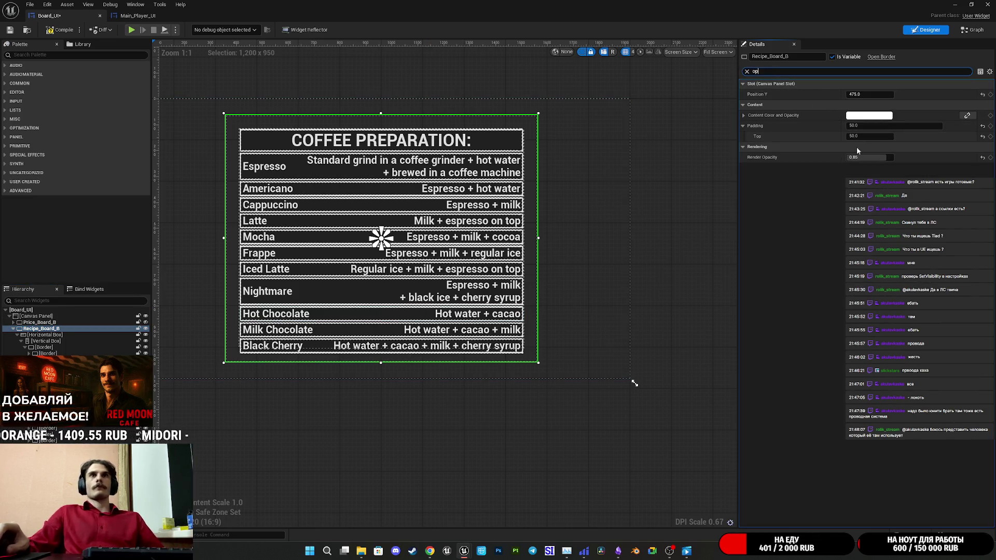
click(39, 322)
drag(871, 156, 905, 156)
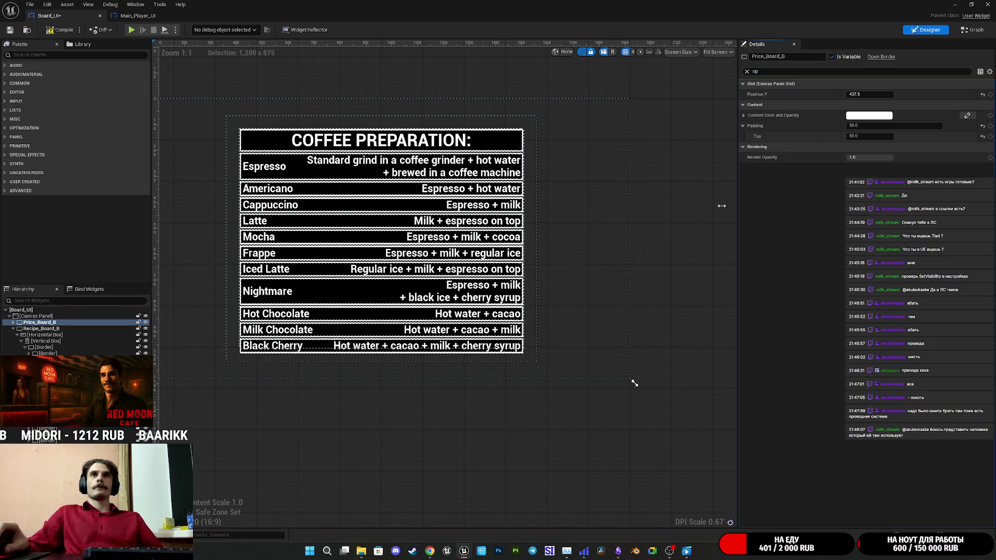
click(9, 30)
click(381, 140)
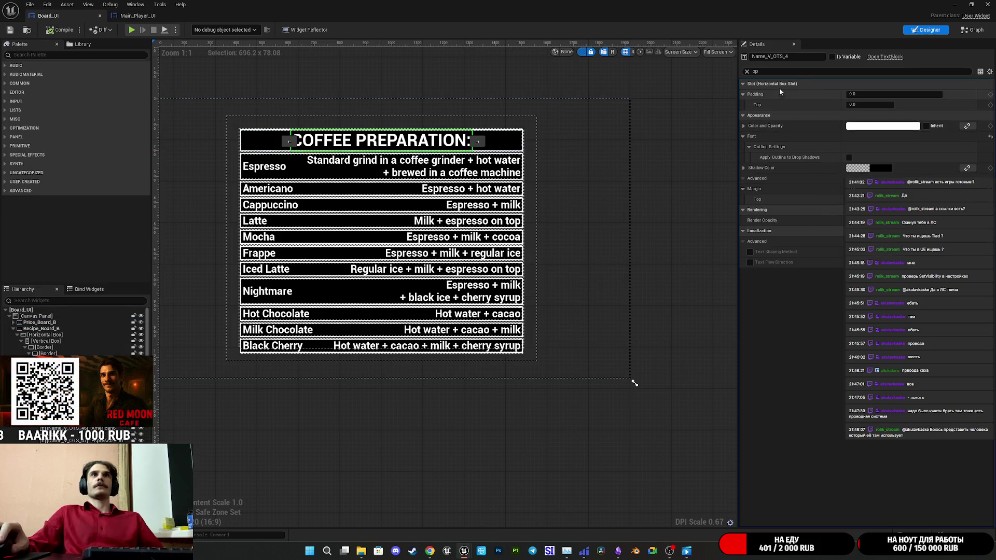
click(747, 71)
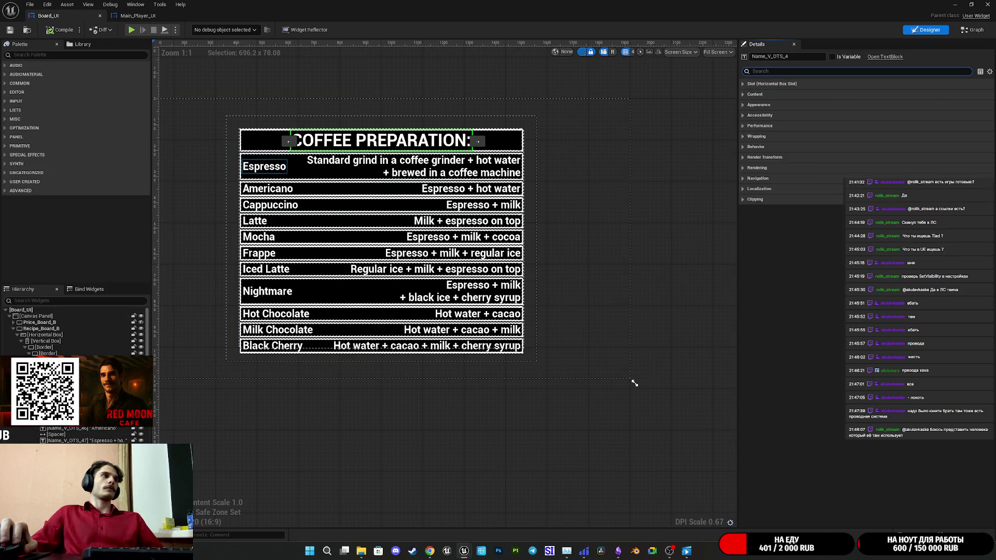
Change the COFFEE PREPARATION title's font family from Roboto to Chalkduster_Font
click(265, 166)
click(381, 140)
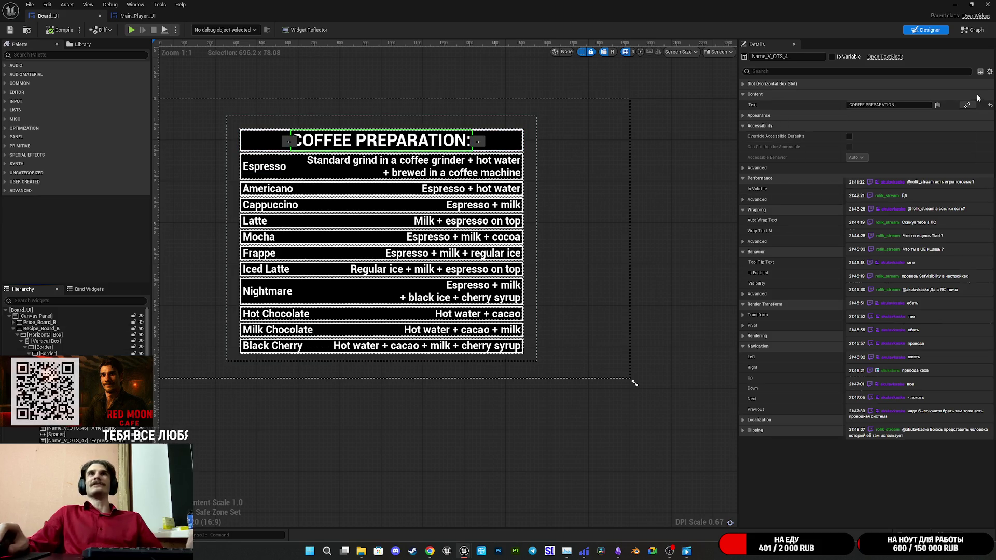
click(743, 84)
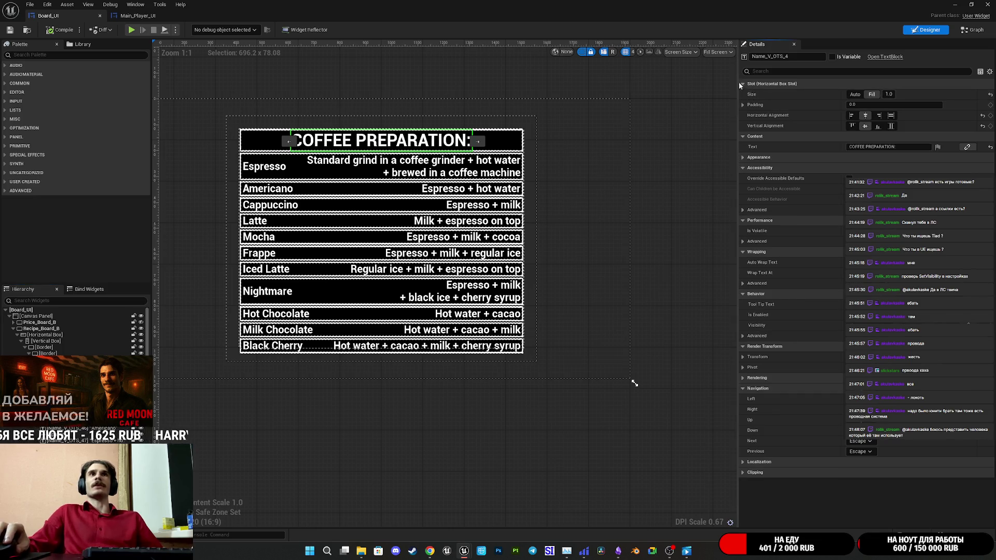
click(742, 84)
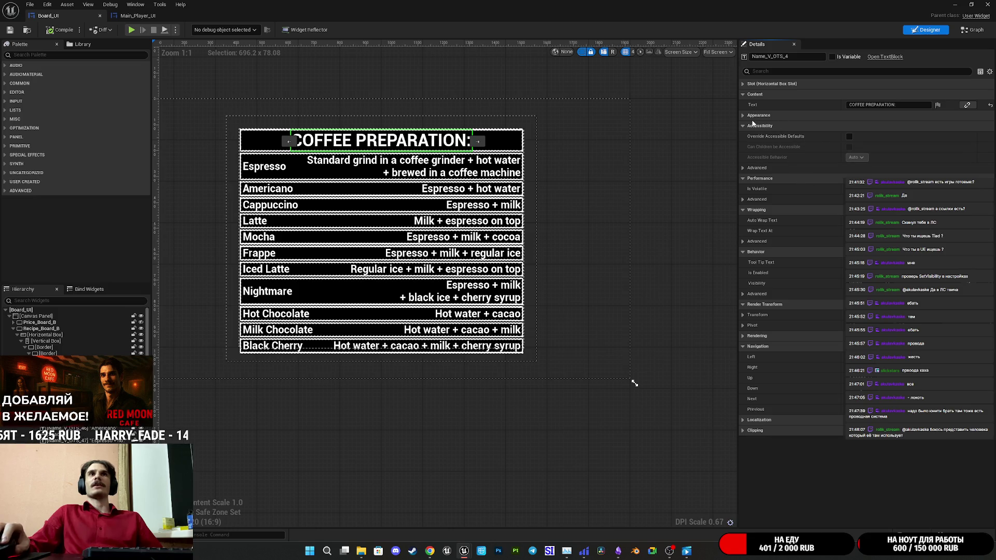
click(744, 116)
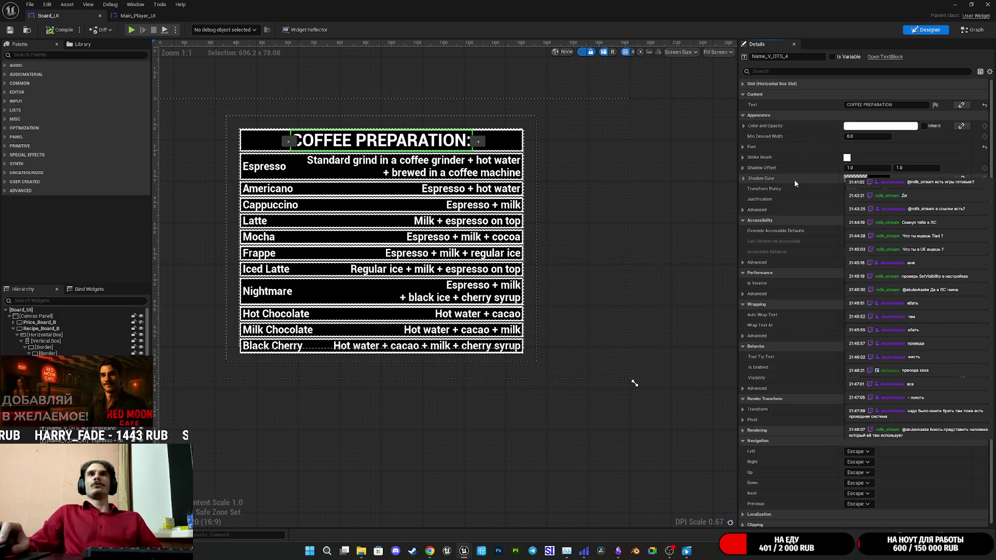
click(744, 147)
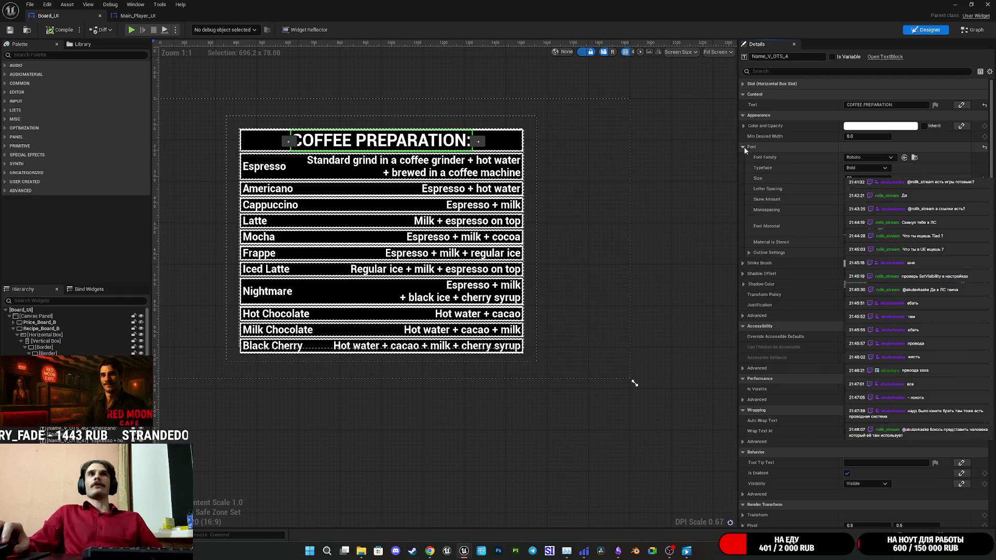
click(872, 158)
click(893, 197)
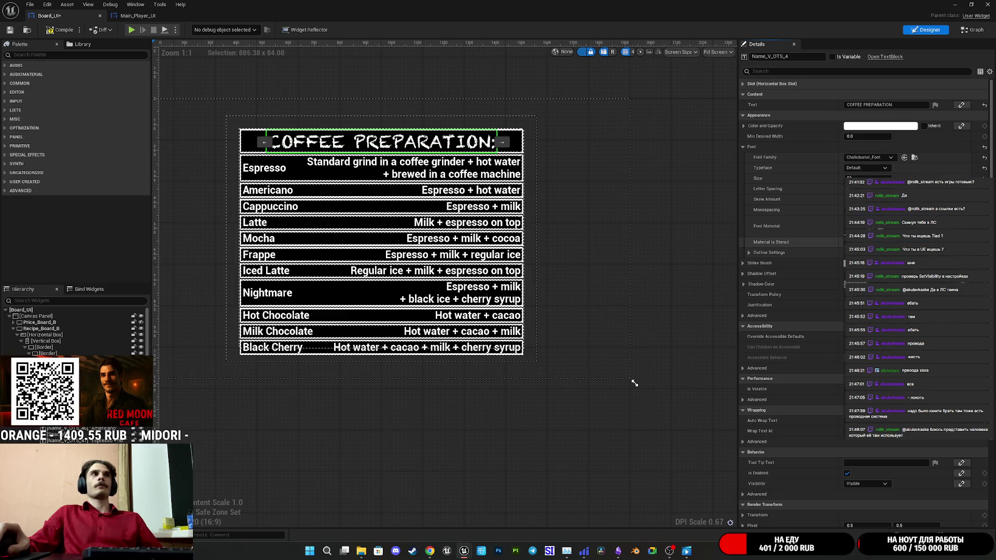
scroll(364, 132, up, 3)
scroll(362, 136, down, 4)
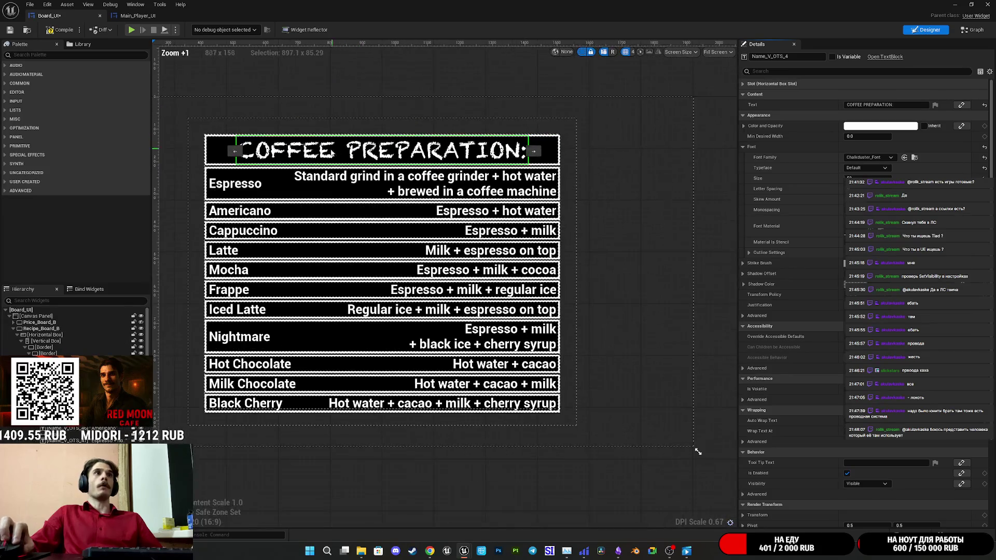
scroll(377, 209, up, 4)
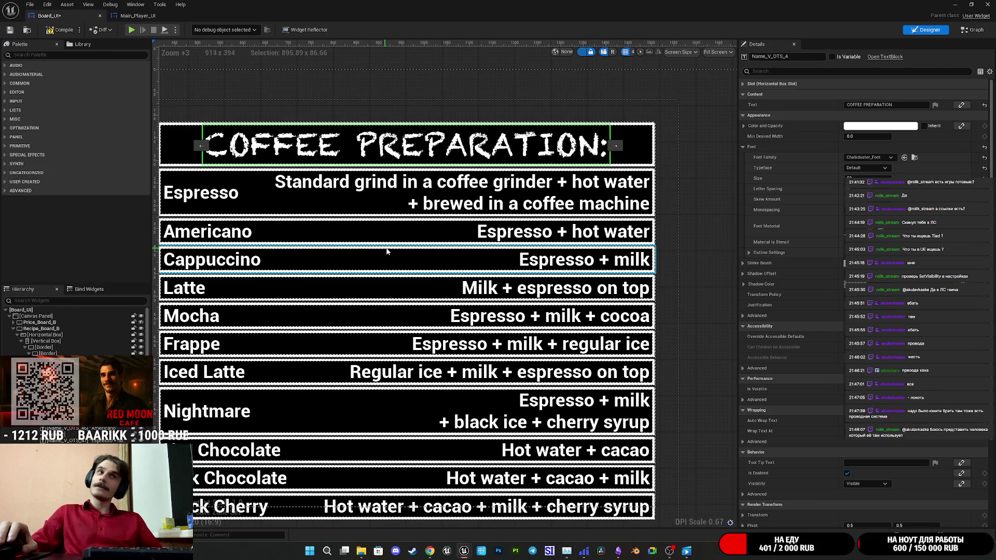
scroll(386, 252, up, 1)
scroll(413, 251, down, 3)
scroll(351, 261, up, 1)
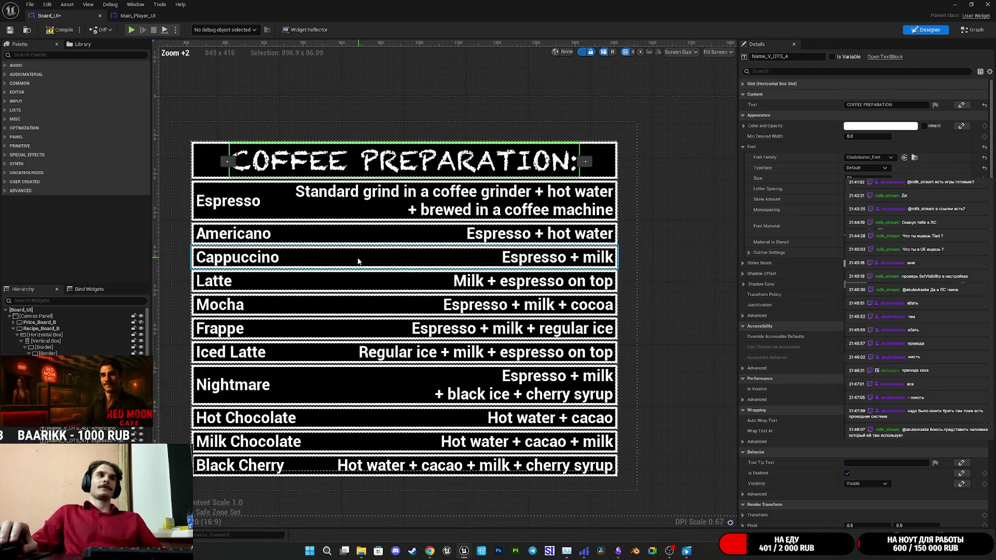
Select the Espresso, Americano and Cappuccino drink names together
click(228, 201)
ctrl+click(234, 235)
ctrl+click(230, 260)
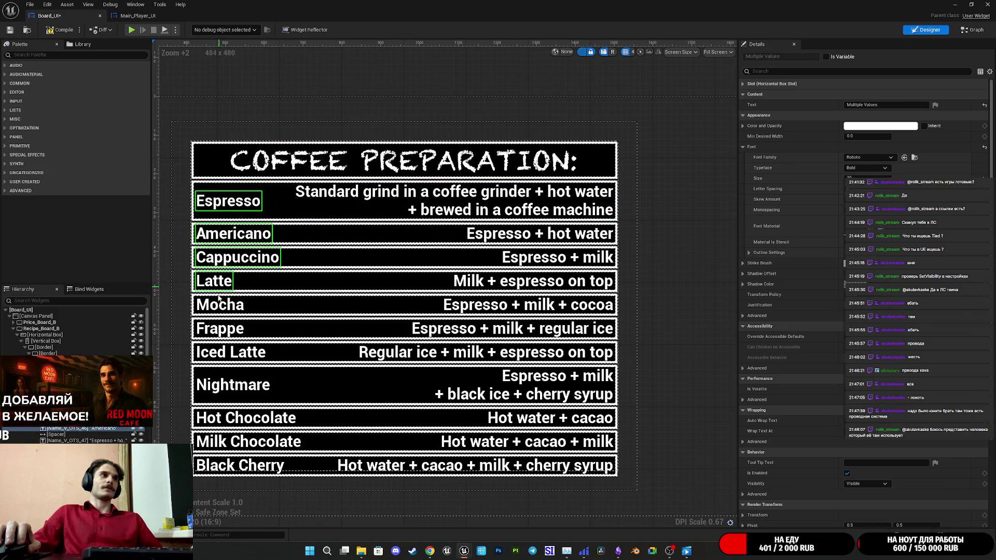
Add the Mocha, Frappe, Iced Latte, Nightmare, Hot Chocolate, Milk Chocolate and Black Cherry names to the selection
ctrl+click(217, 306)
ctrl+click(215, 330)
ctrl+click(217, 353)
ctrl+click(221, 385)
ctrl+click(240, 421)
ctrl+click(241, 445)
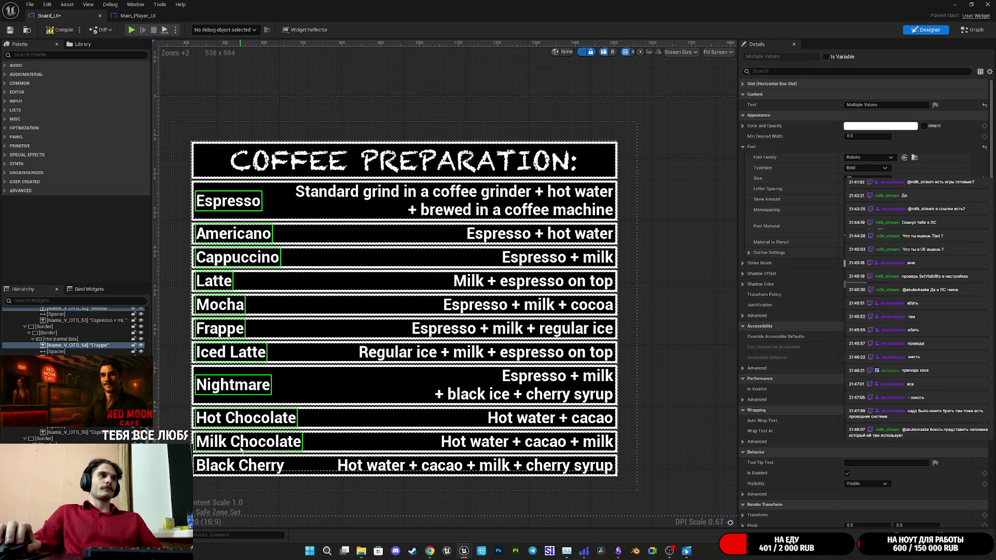
ctrl+click(258, 474)
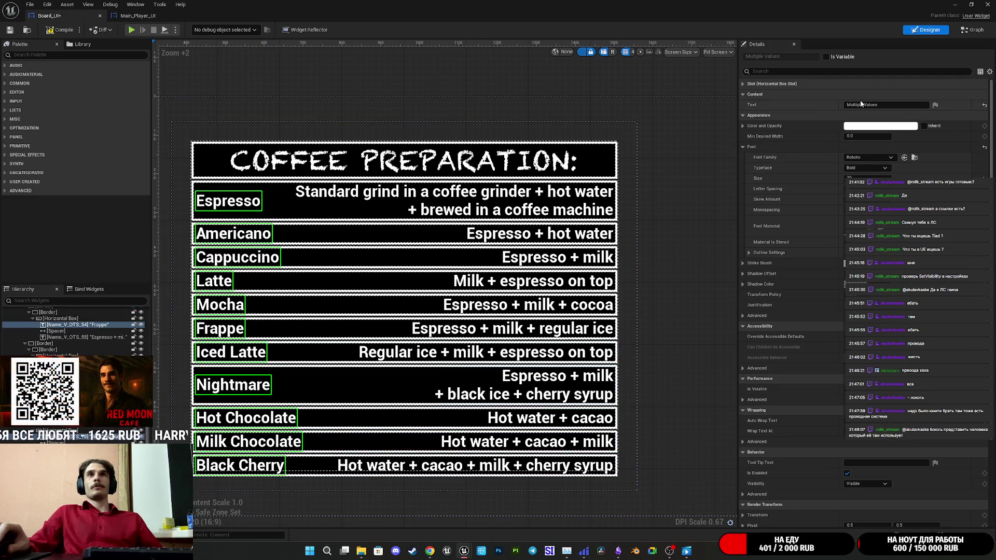
Set the selected drink names' Font Family to Chalkduster_Font, undoing an accidental None choice
click(880, 158)
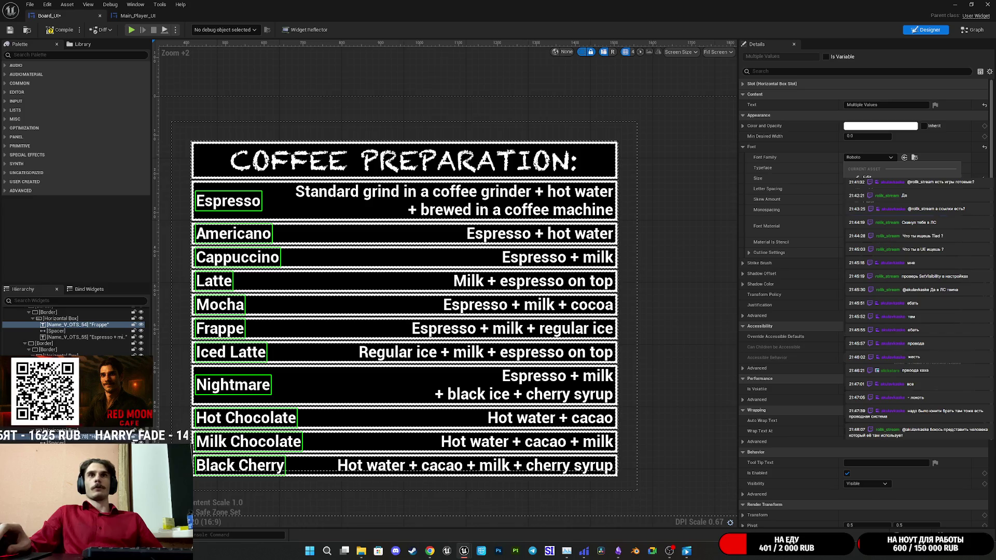
click(867, 207)
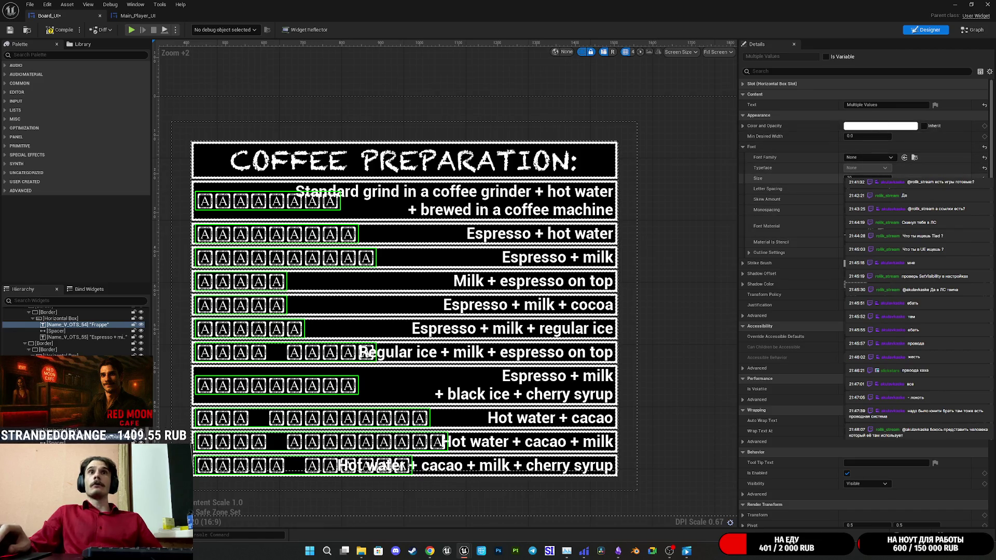
key(ctrl+z)
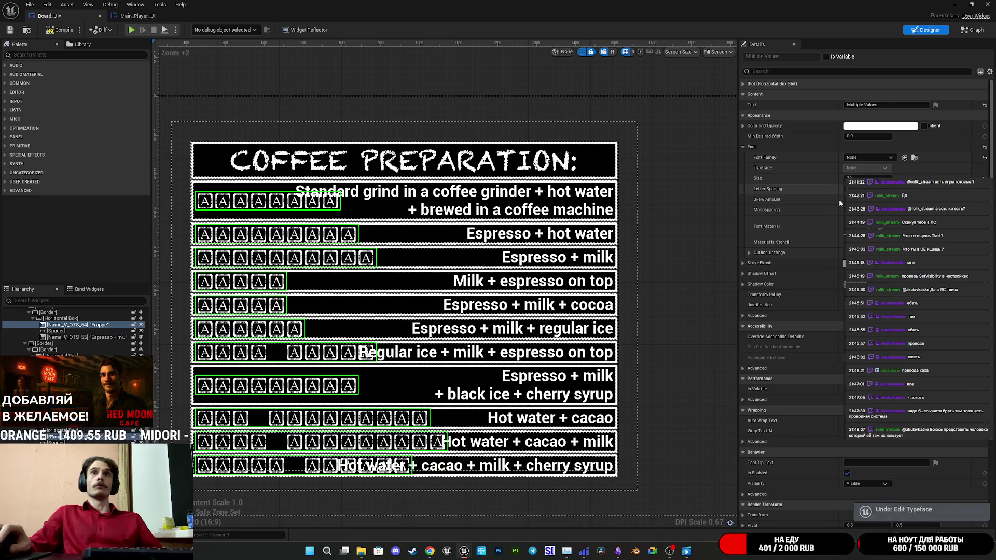
key(ctrl+z)
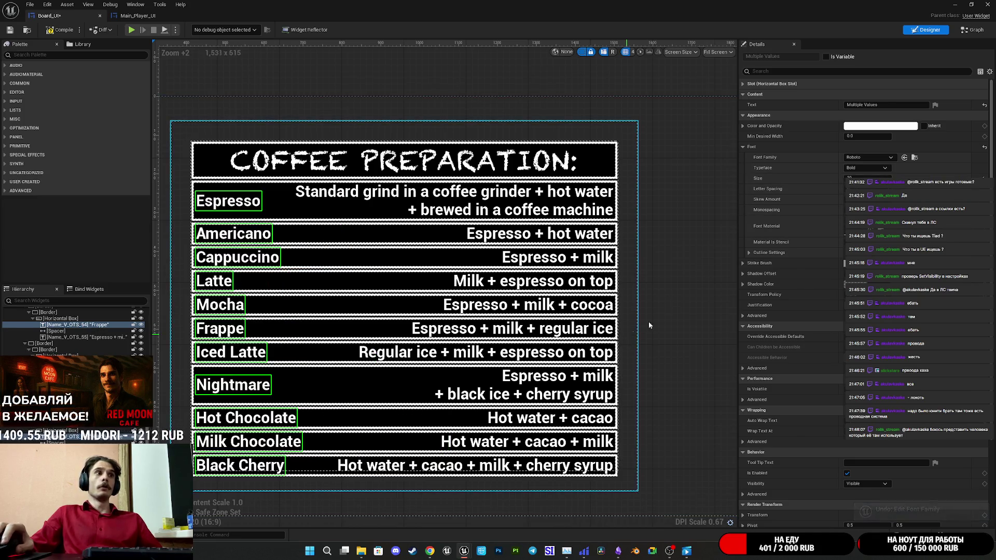
click(867, 158)
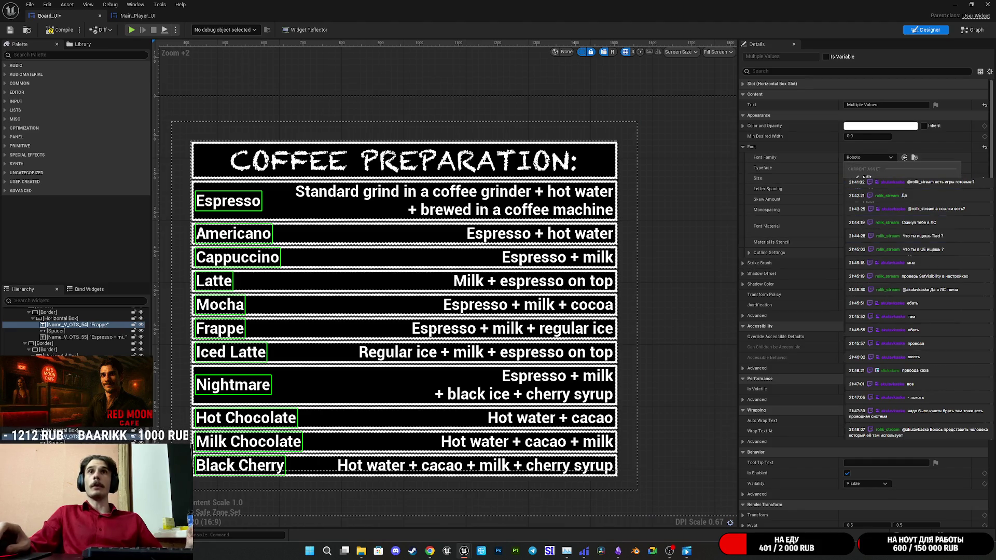
key(Return)
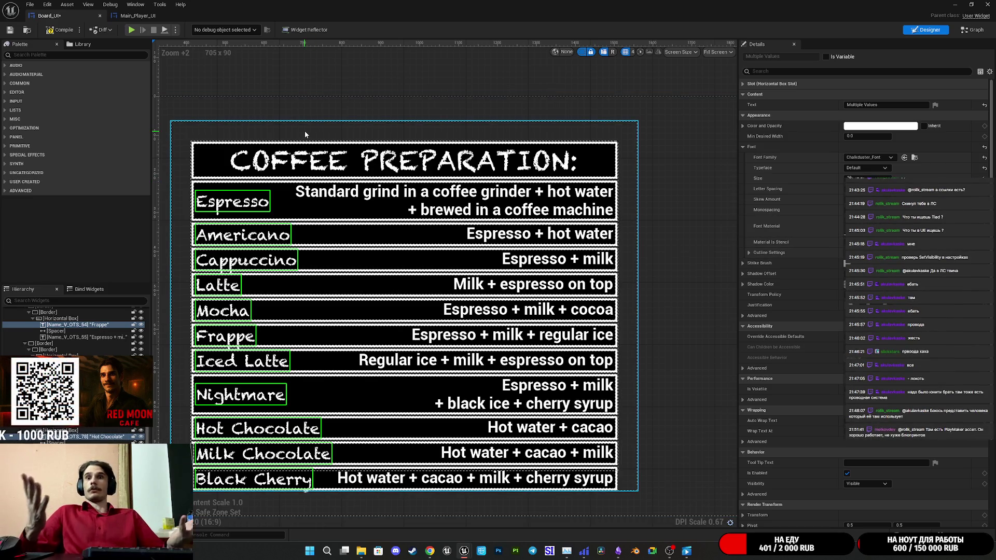
click(517, 192)
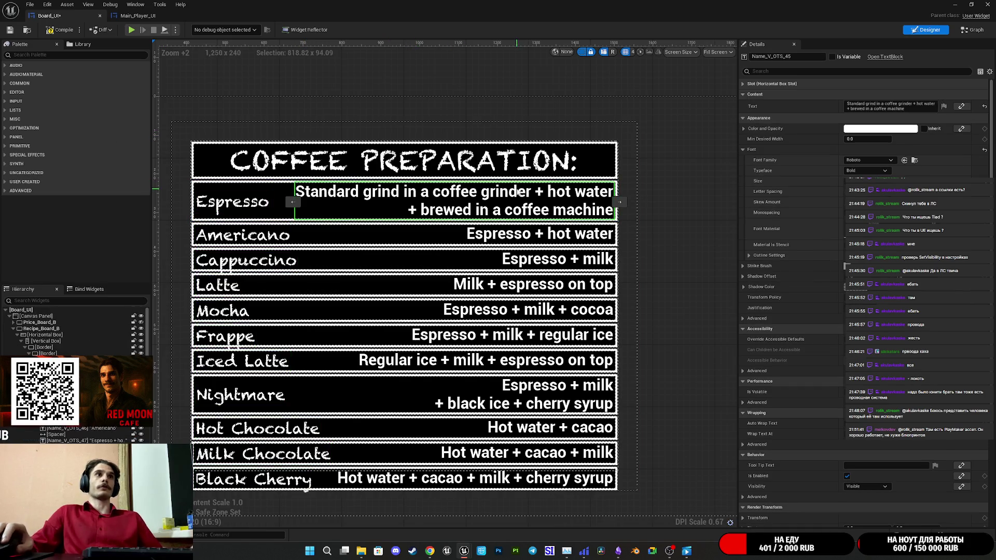
ctrl+click(529, 236)
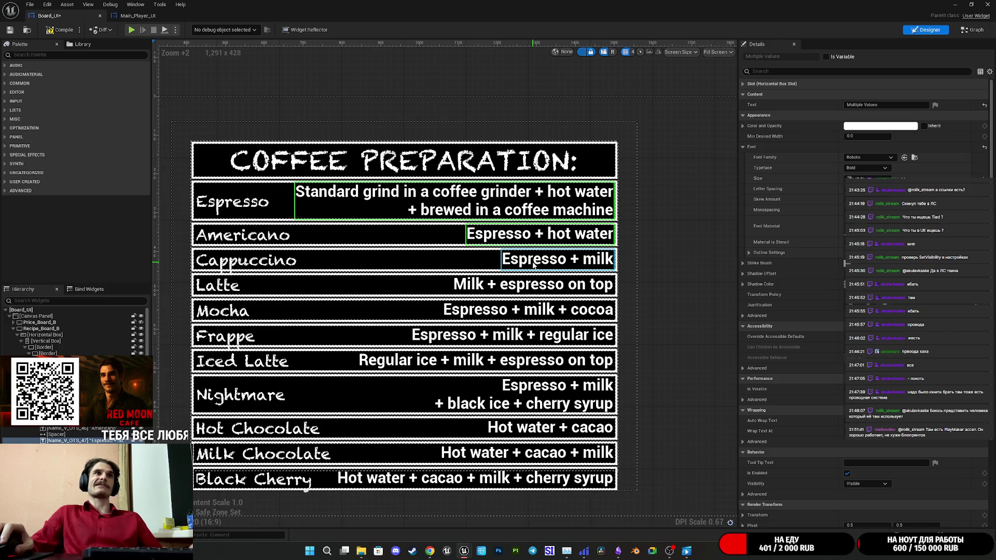
ctrl+click(539, 285)
ctrl+click(534, 310)
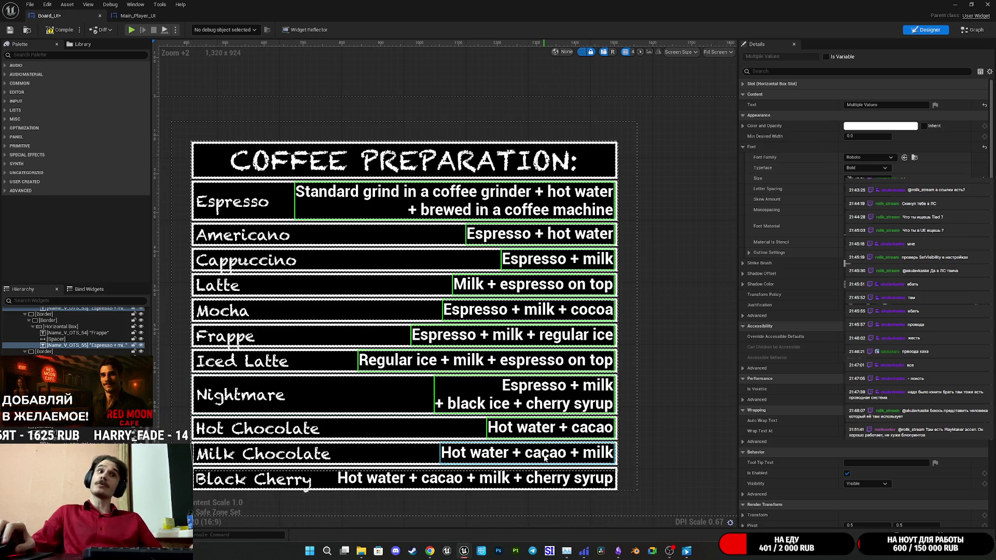
ctrl+click(498, 478)
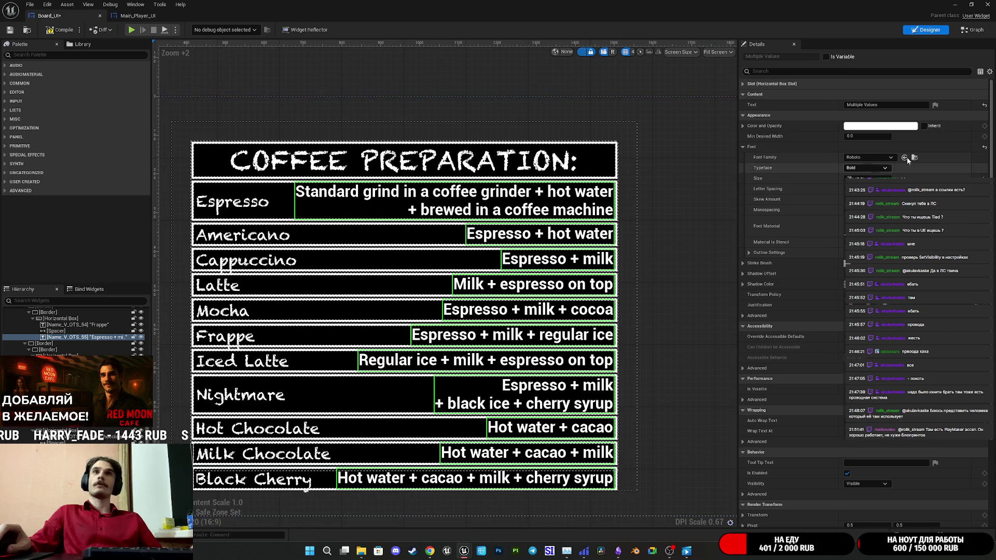
click(867, 158)
click(873, 165)
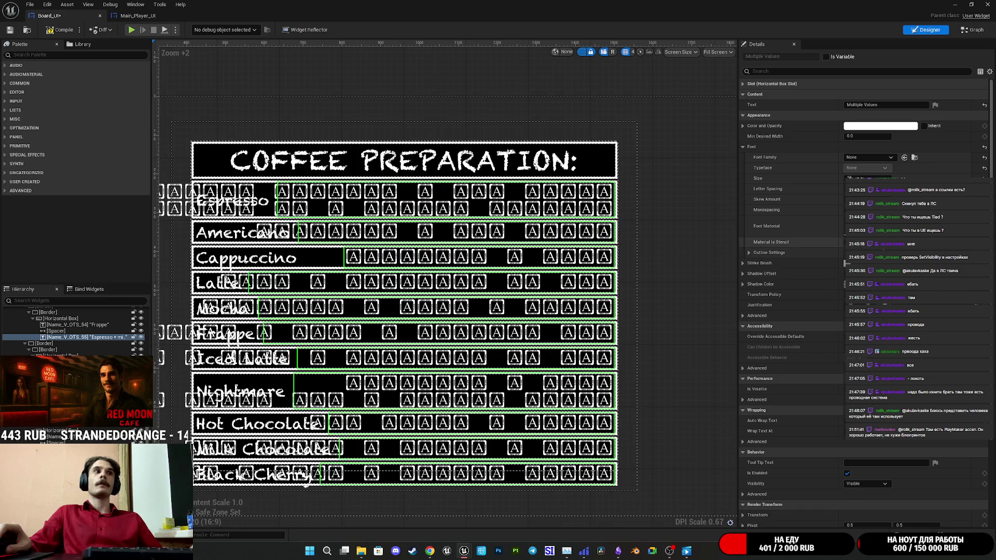
key(ctrl+z)
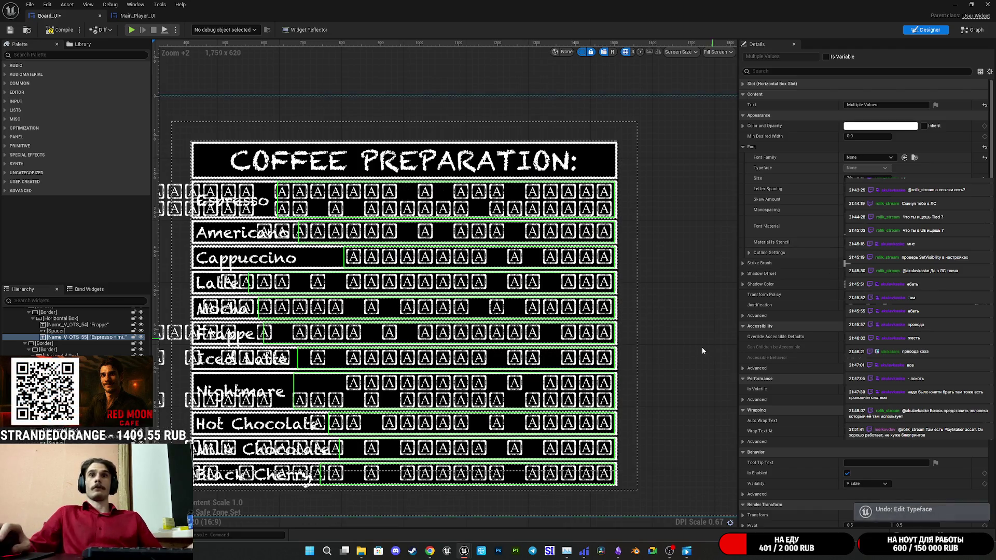
key(ctrl+z)
click(873, 157)
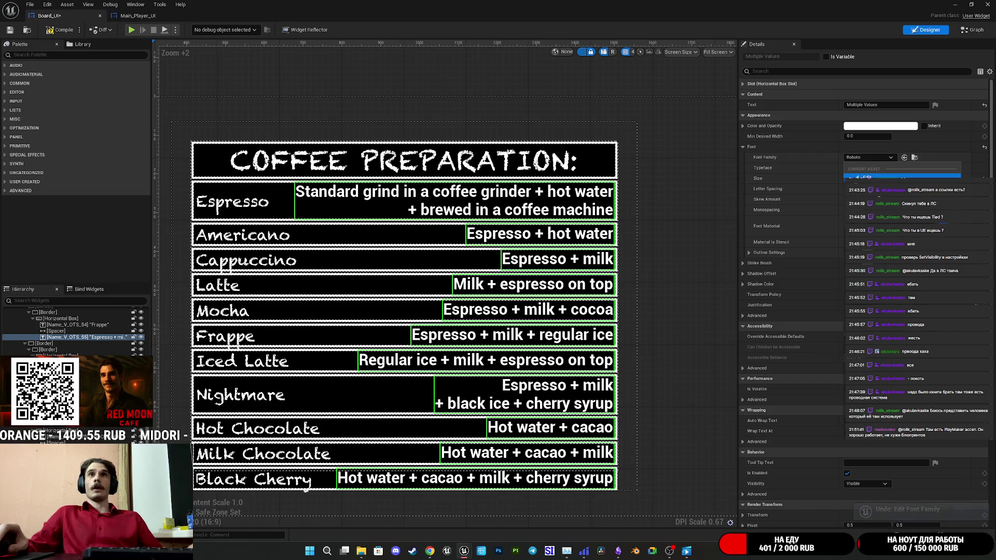
key(ctrl+y)
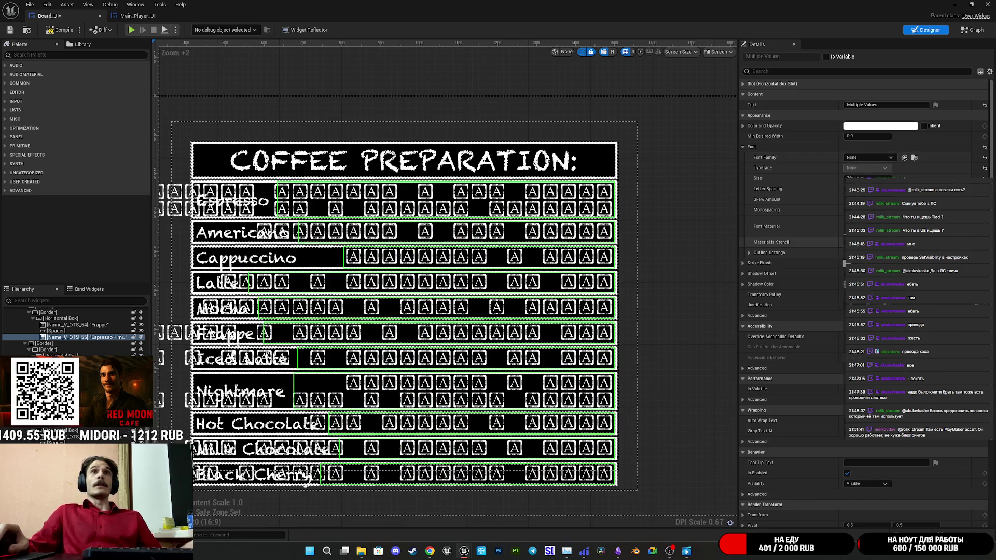
key(ctrl+z)
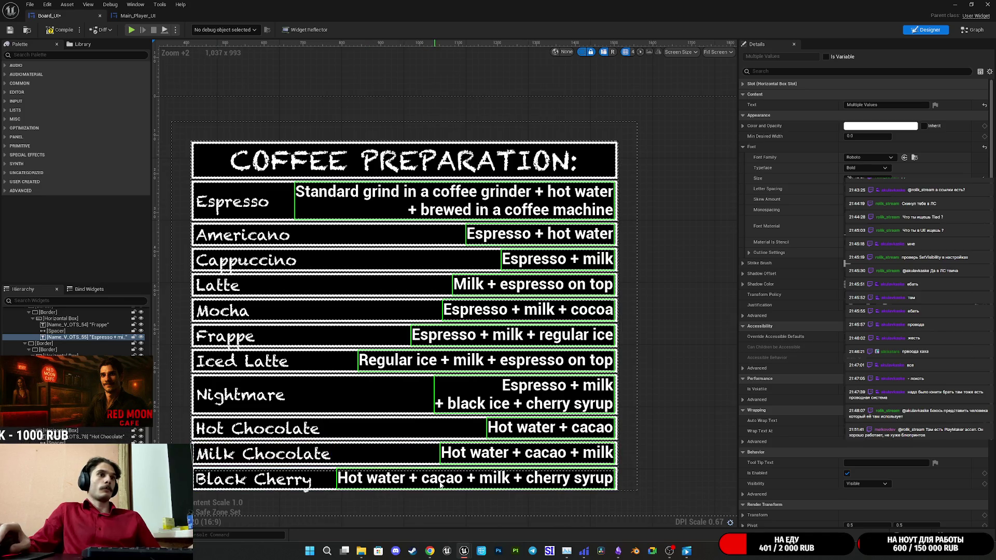
click(500, 482)
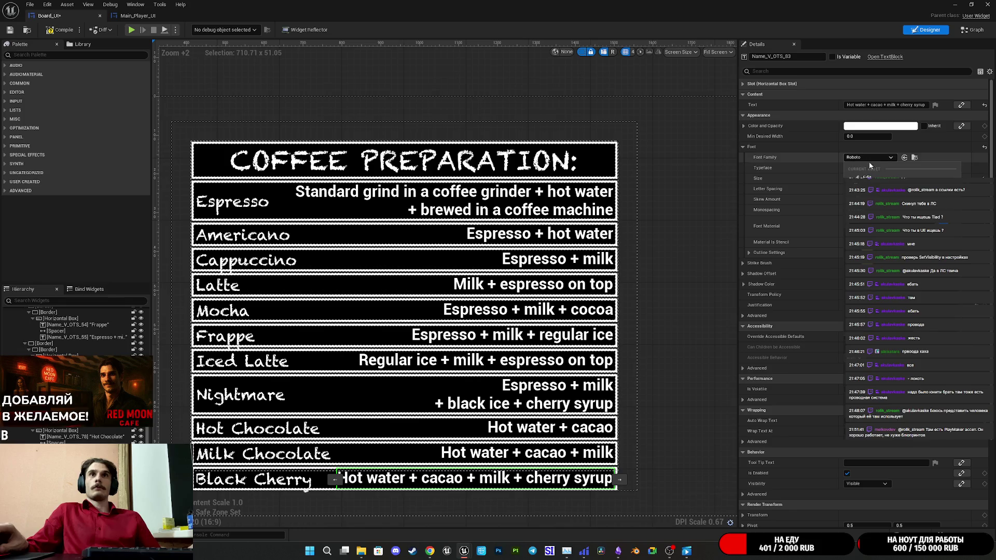
Apply Chalkduster_Font to the Black Cherry, Milk Chocolate and Hot Chocolate recipe descriptions
click(846, 263)
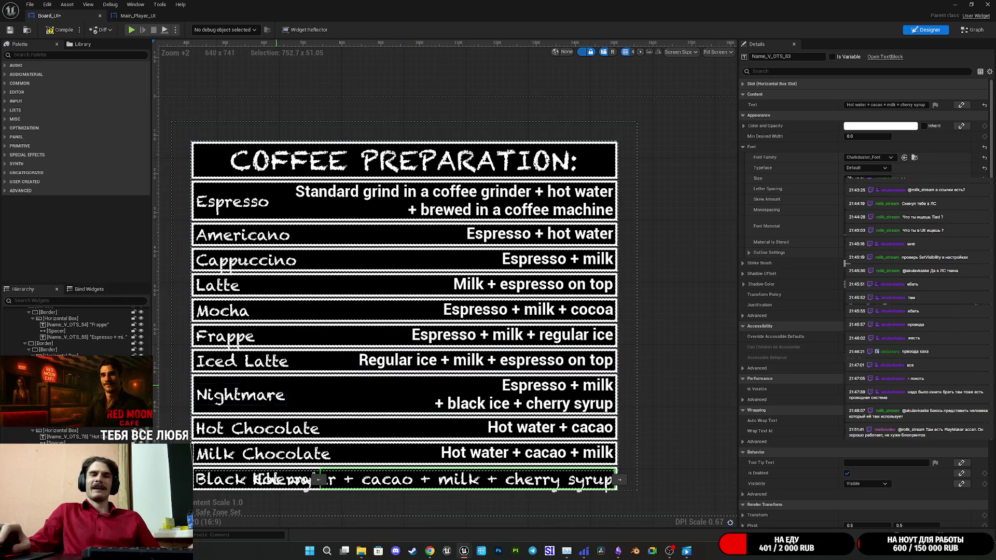
scroll(357, 468, up, 2)
scroll(358, 469, up, 2)
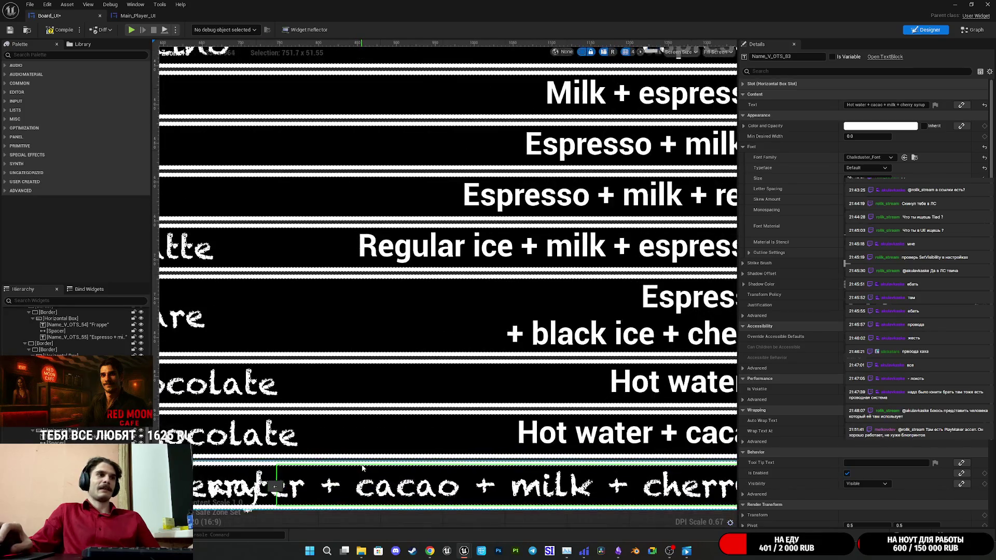
scroll(364, 467, down, 5)
scroll(363, 467, up, 3)
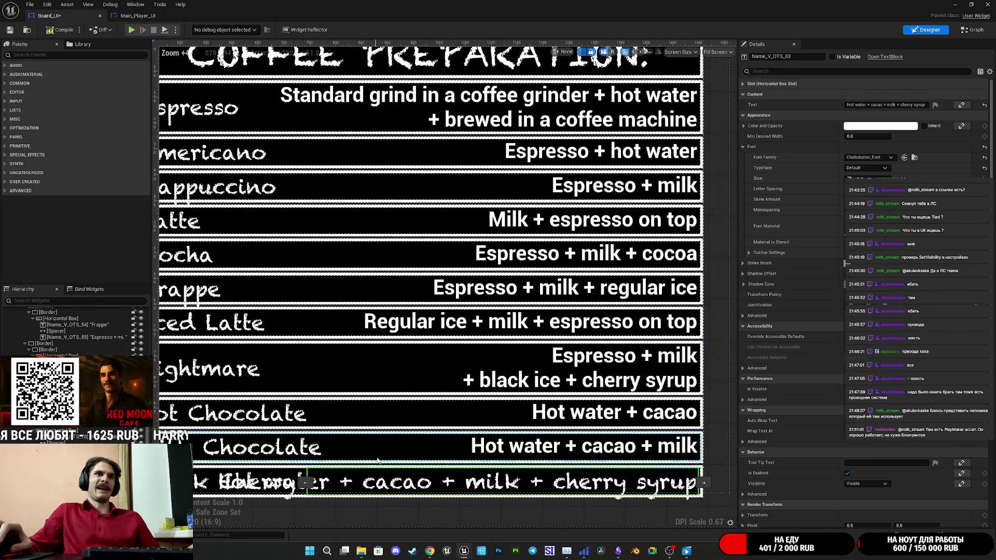
scroll(499, 453, down, 2)
click(500, 453)
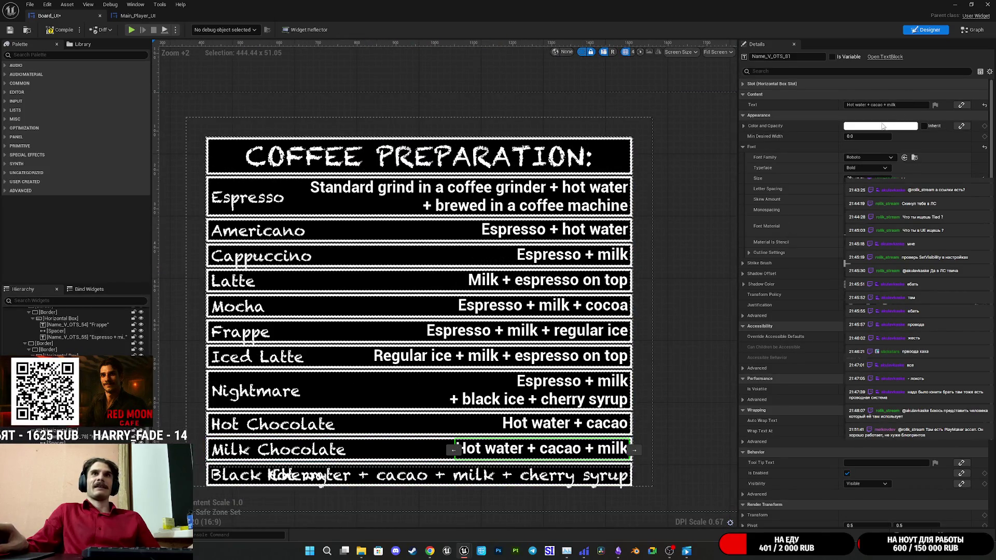
click(870, 157)
click(907, 249)
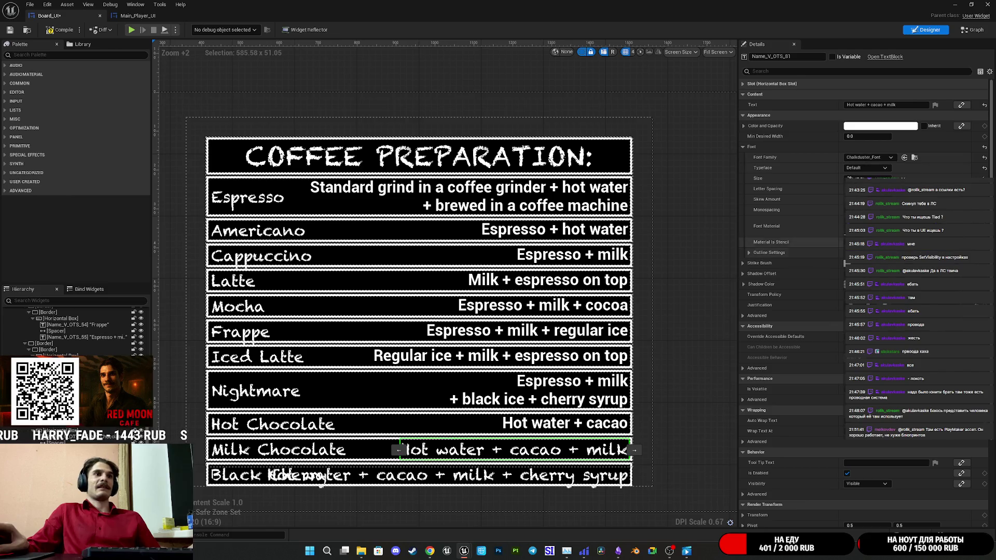
click(548, 428)
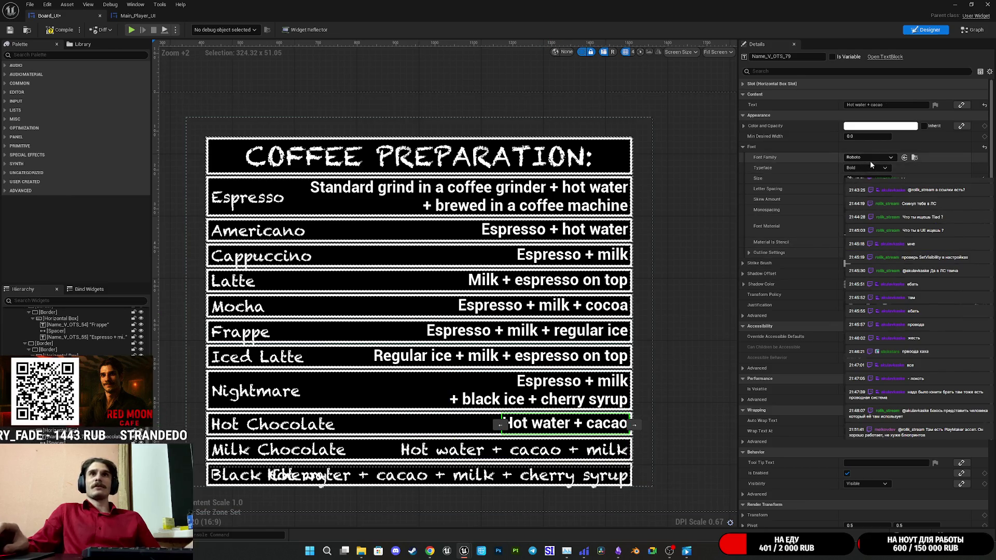
key(ctrl+v)
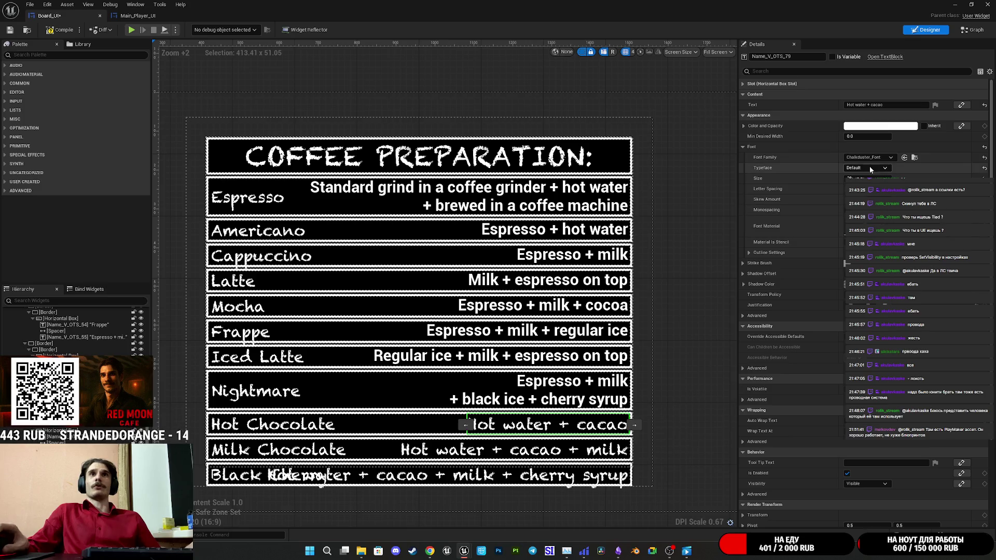
Switch the Nightmare and Iced Latte recipe descriptions to Chalkduster_Font
click(568, 409)
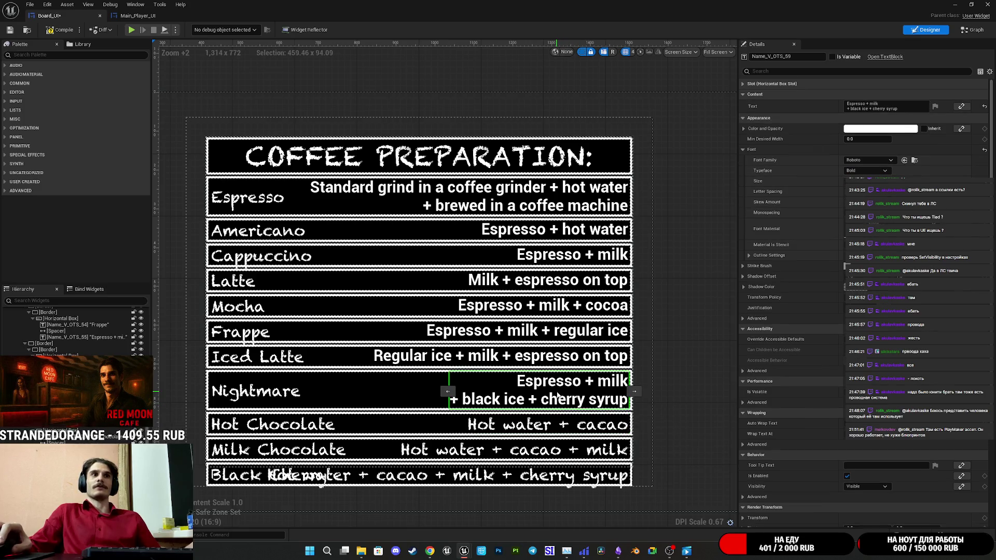
click(872, 160)
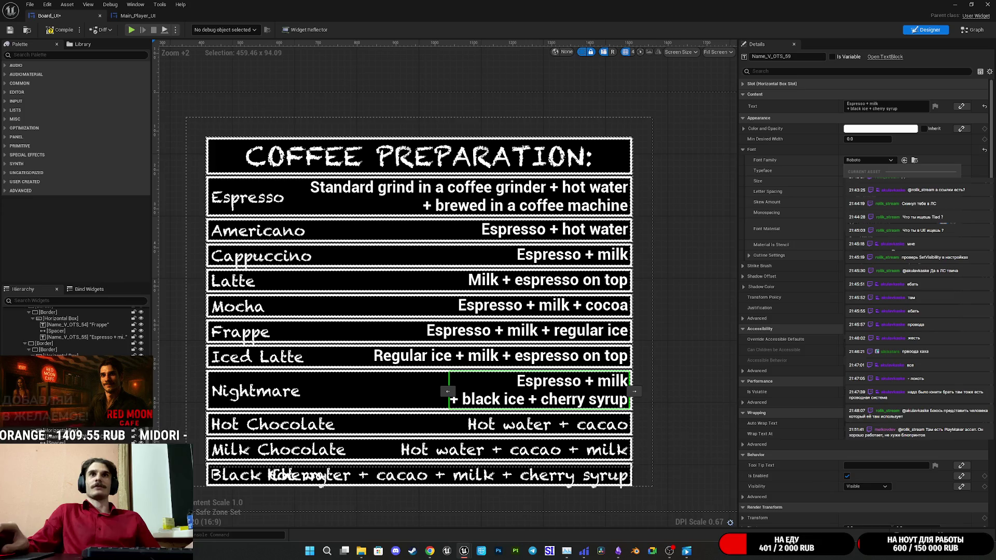
click(872, 199)
click(500, 355)
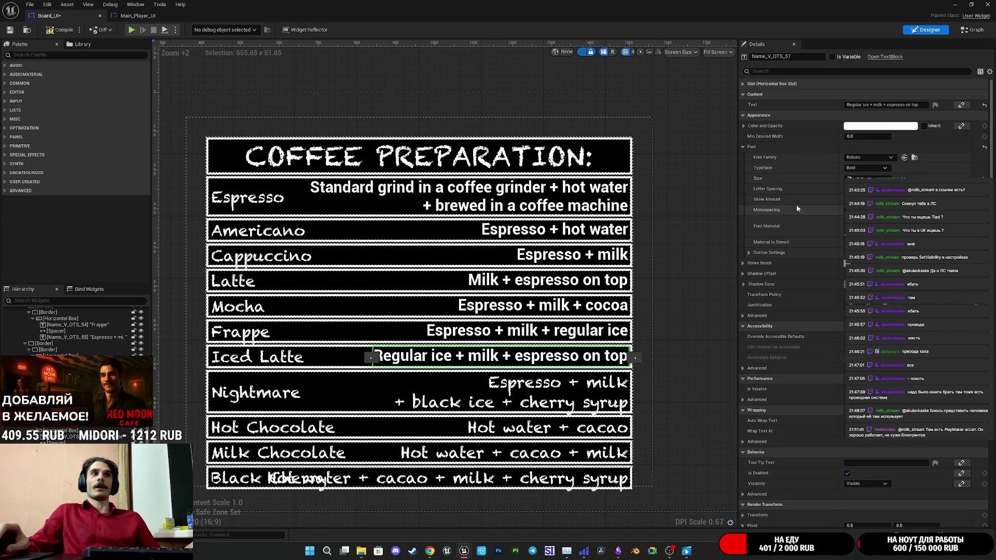
click(868, 157)
click(886, 246)
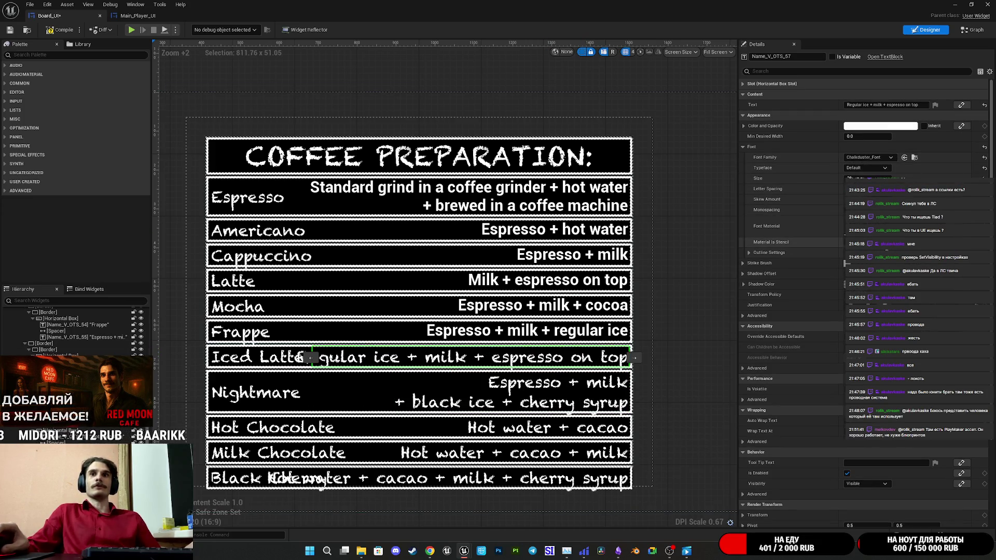
Set the Frappe, Mocha, Latte and Cappuccino recipe descriptions to Chalkduster_Font
click(519, 332)
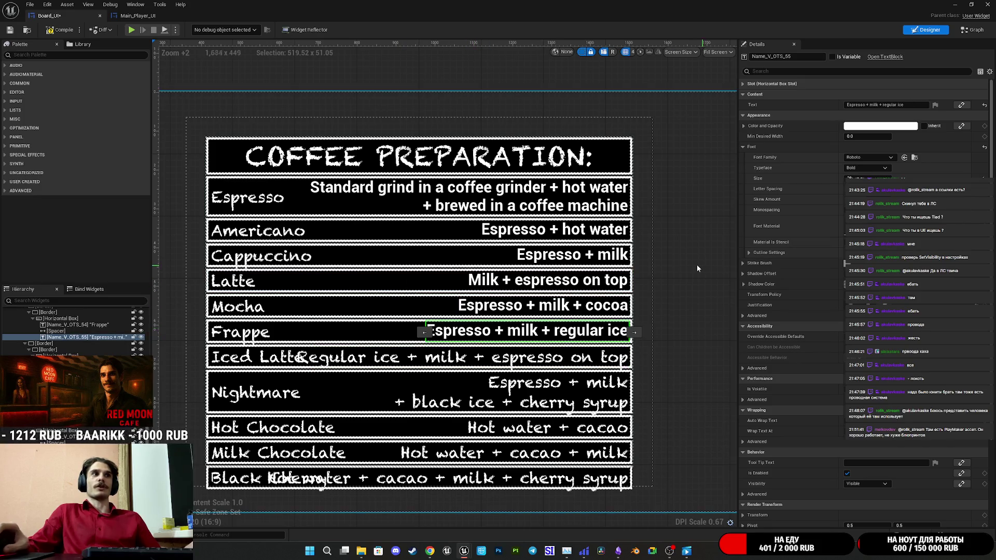
click(856, 160)
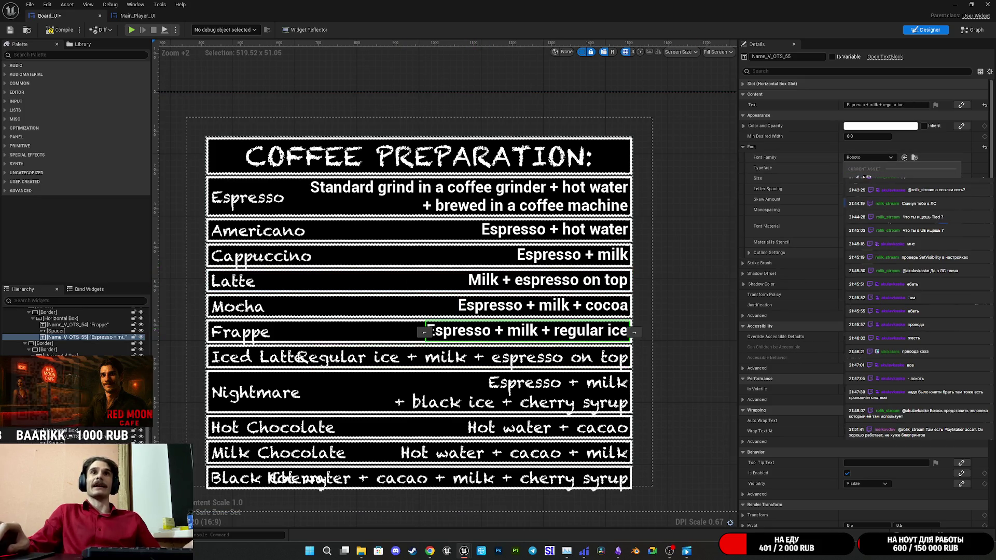
click(886, 246)
click(549, 306)
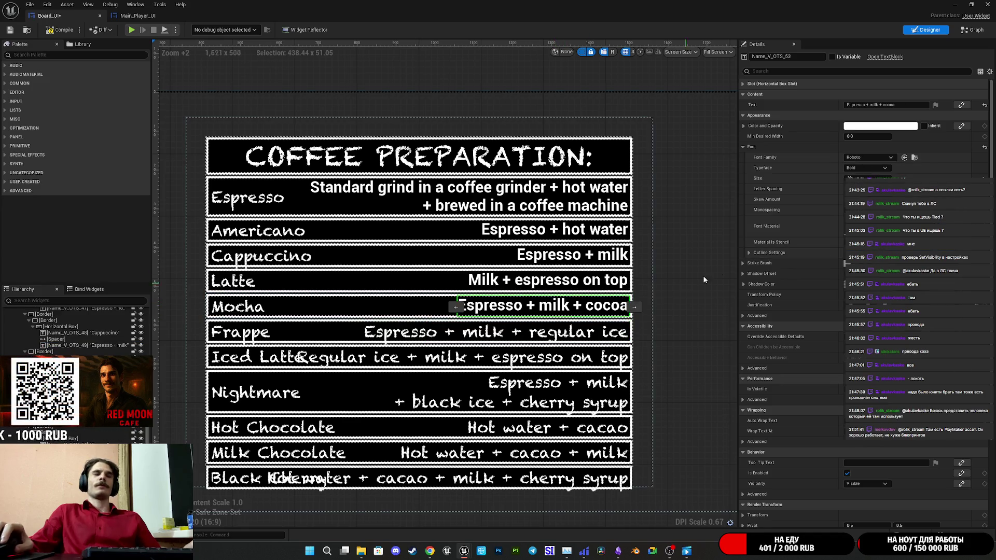
click(869, 157)
click(886, 246)
click(573, 280)
click(869, 157)
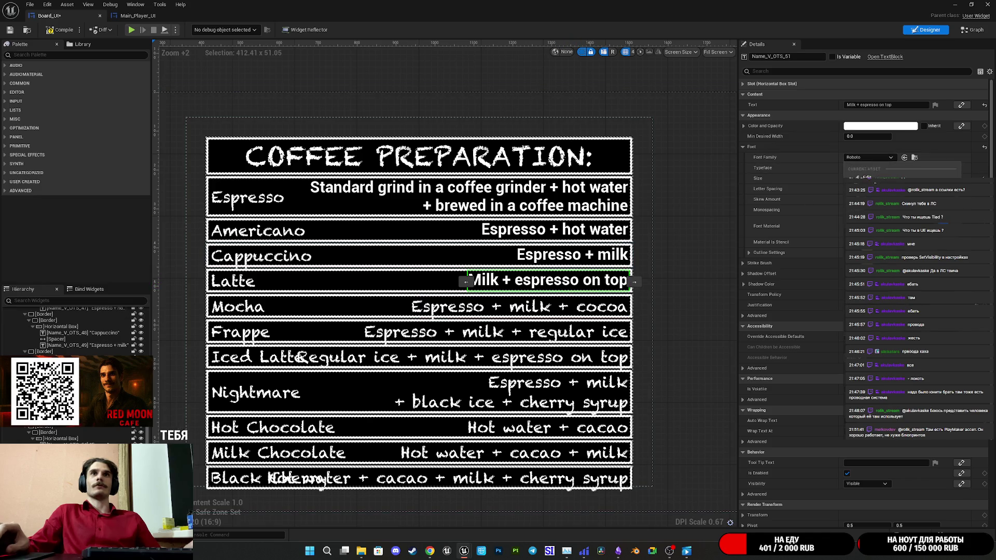
click(886, 246)
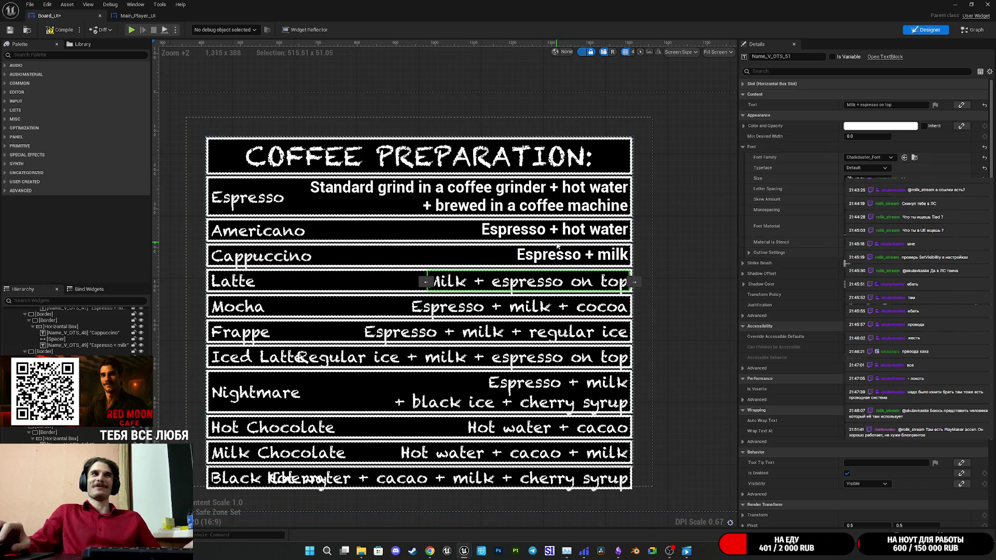
click(589, 259)
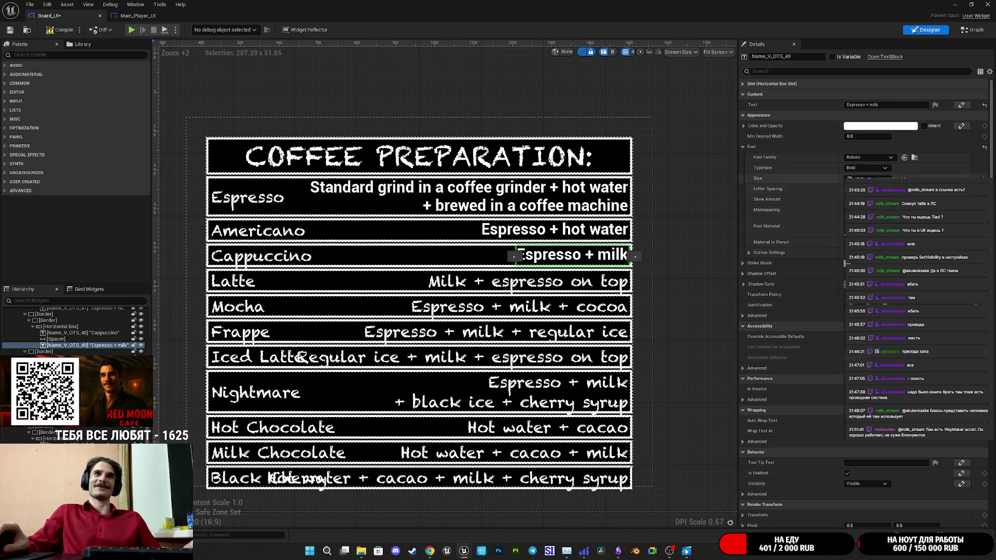
click(865, 157)
click(886, 246)
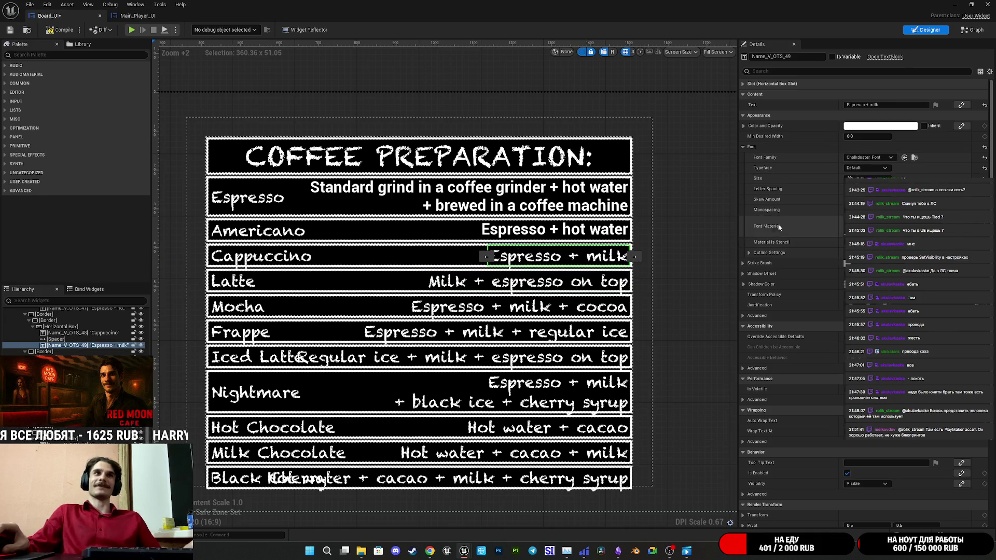
Check the Americano recipe's font choices without changing them, then select the Espresso recipe
click(558, 232)
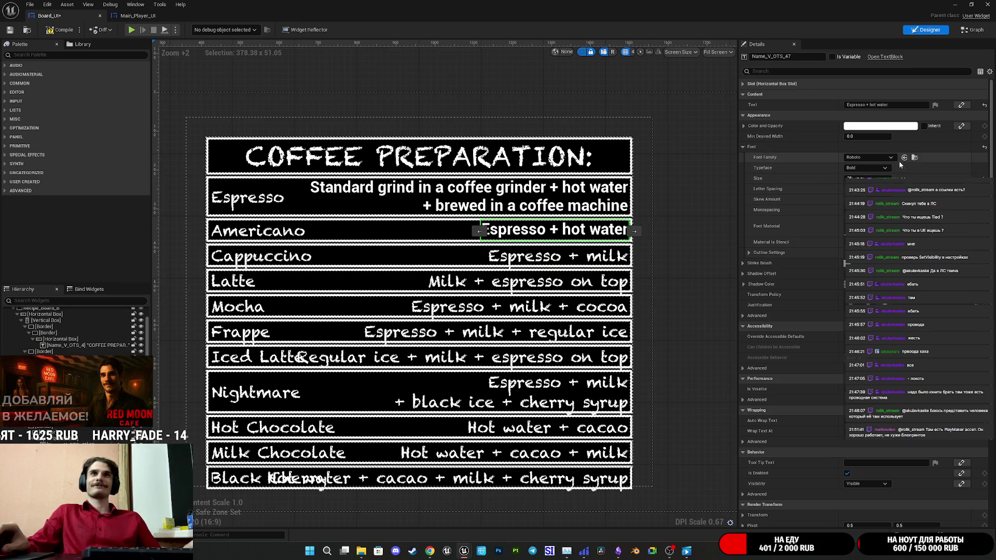
click(886, 157)
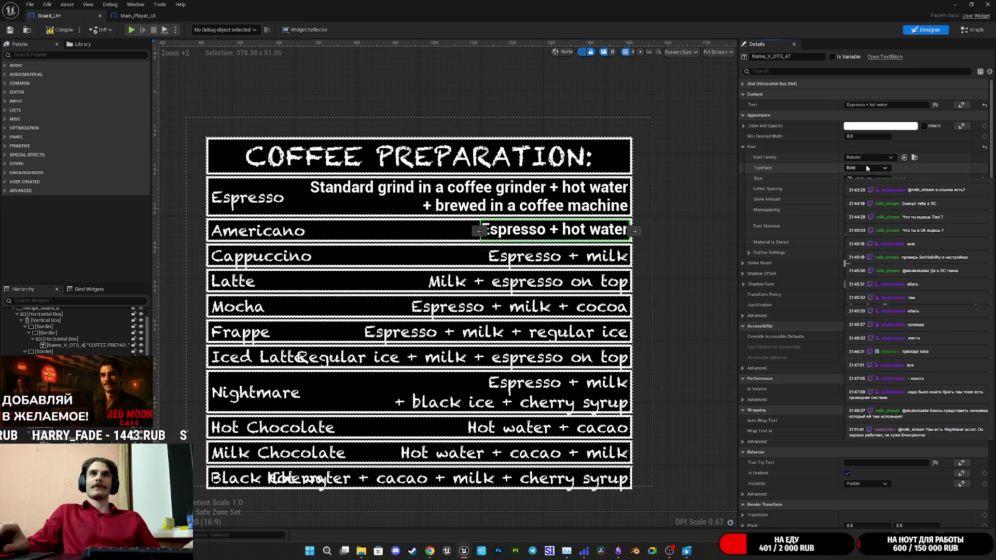
click(862, 160)
click(880, 159)
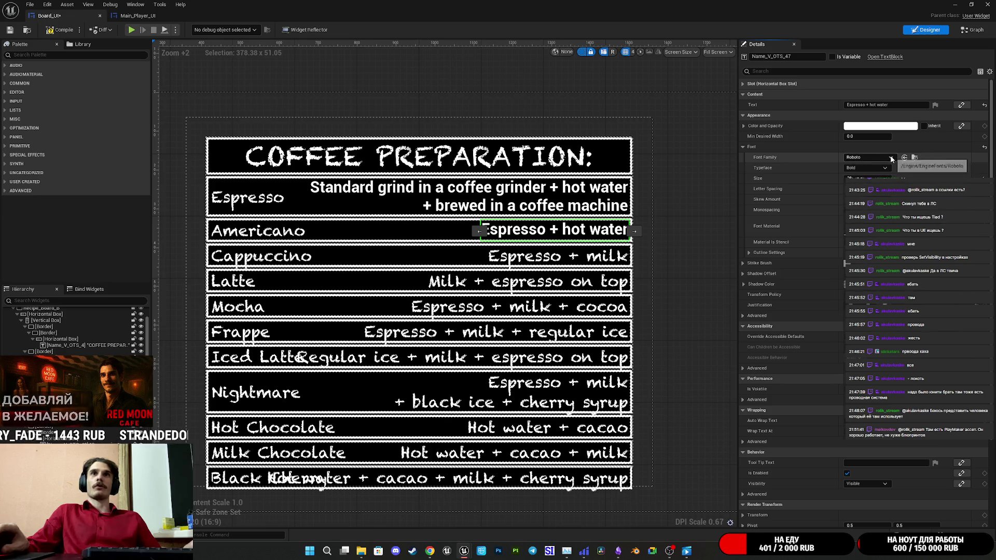
click(537, 200)
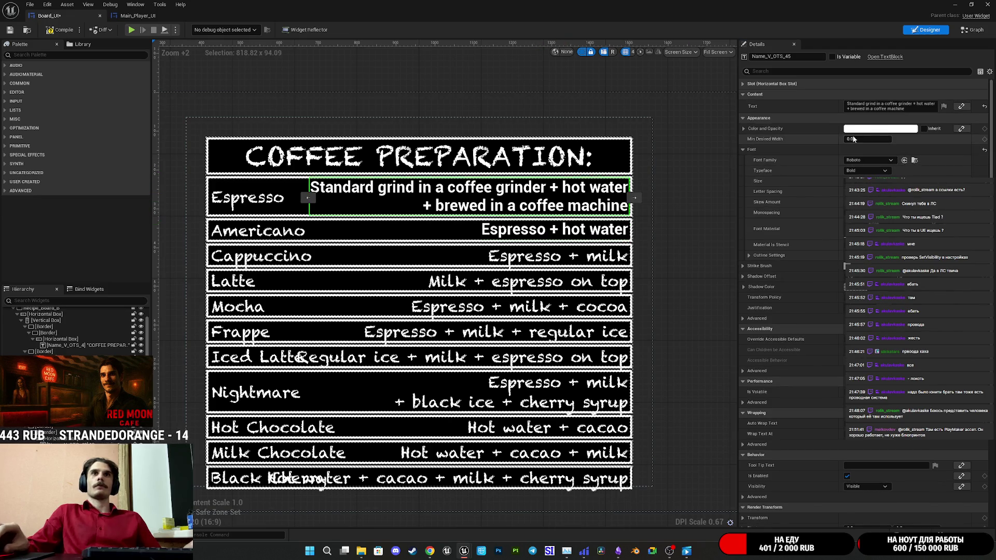
Leave Espresso's recipe font as Roboto, save Board_UI, close its editor and Alt+Tab to the Twitch dashboard
click(891, 160)
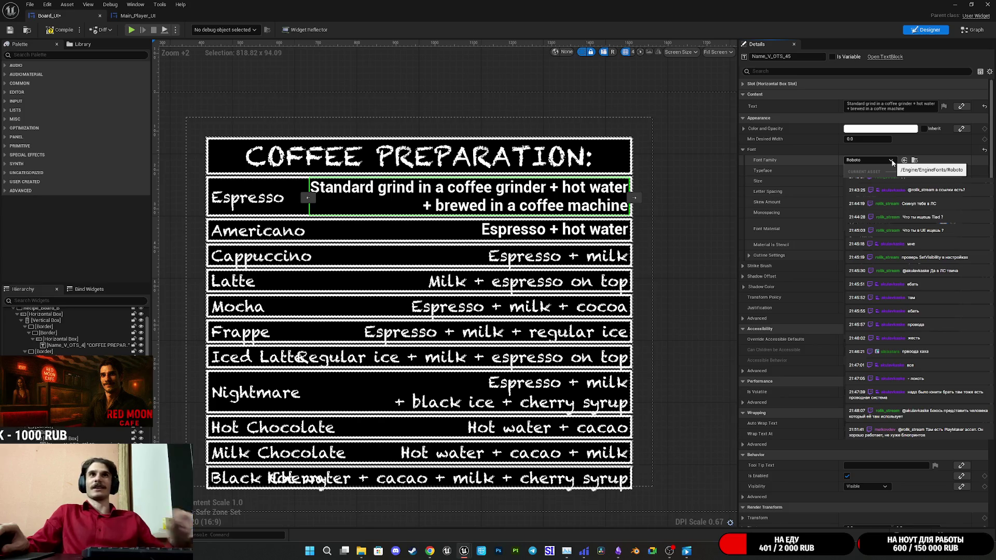
click(60, 30)
click(9, 29)
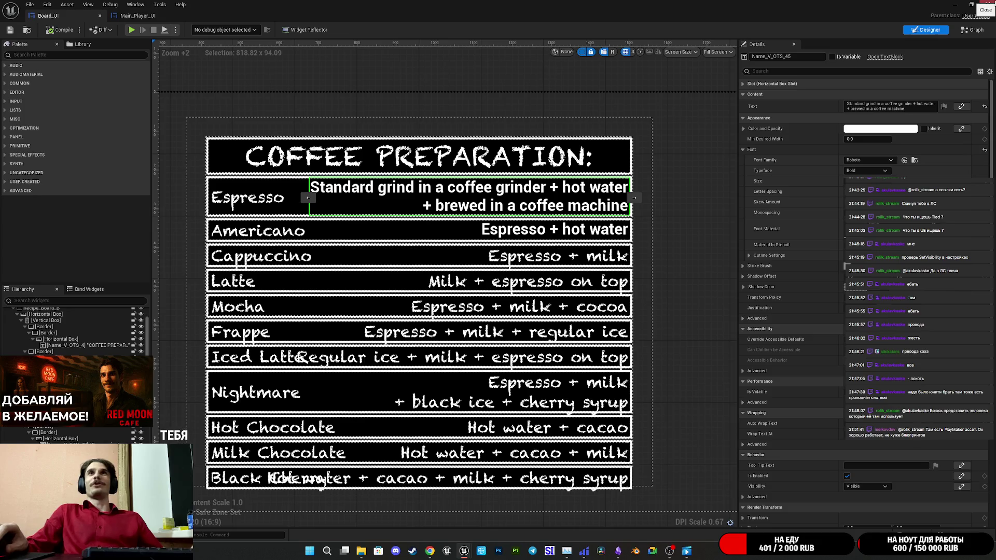
click(987, 4)
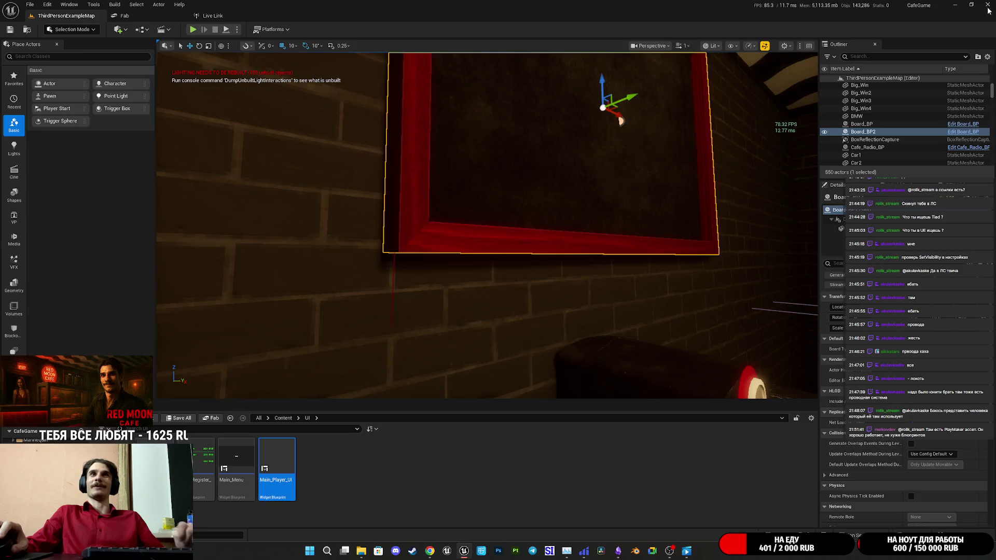
key(alt+Tab)
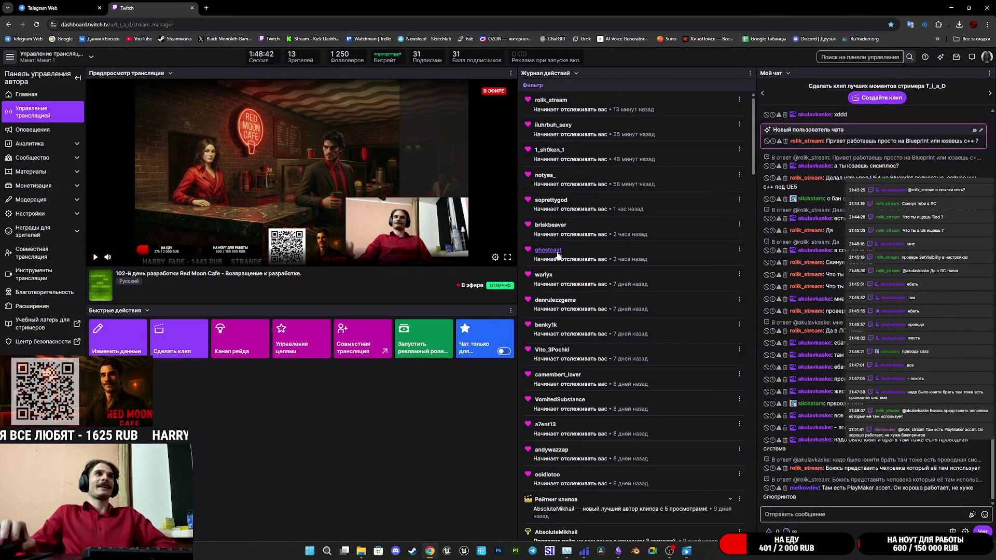
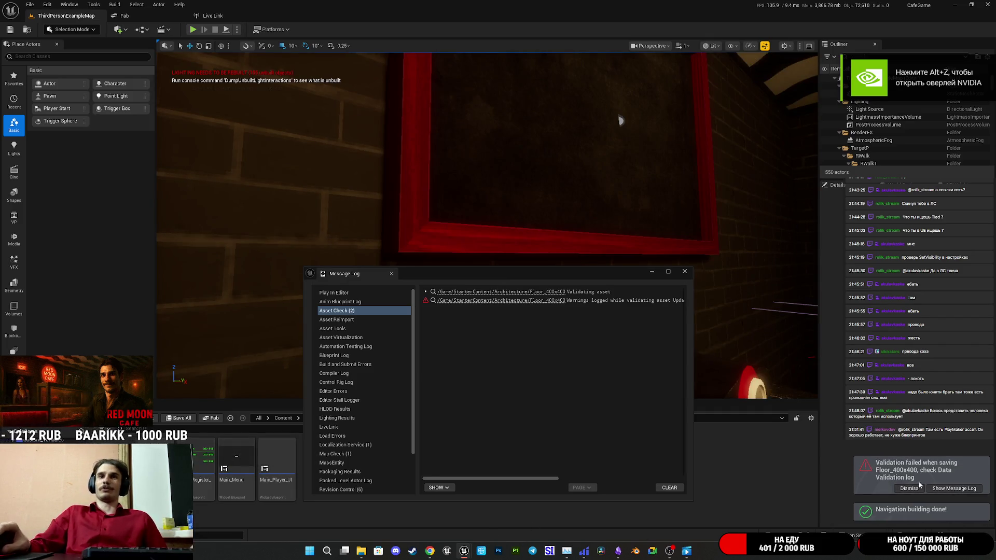
Close the Message Log, review Main_Player_UI's Hide_Windows macro, then close that blueprint
click(685, 271)
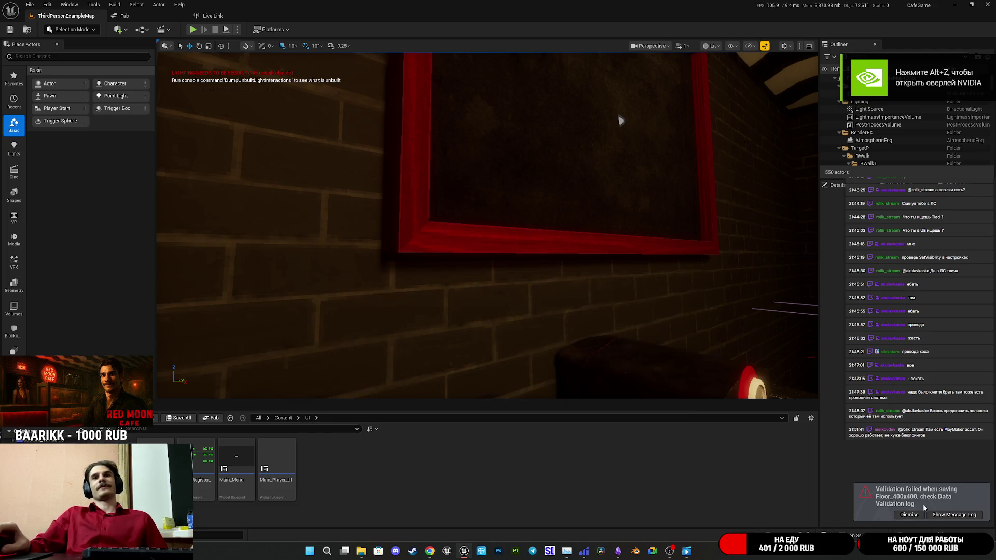
click(287, 463)
double_click(286, 462)
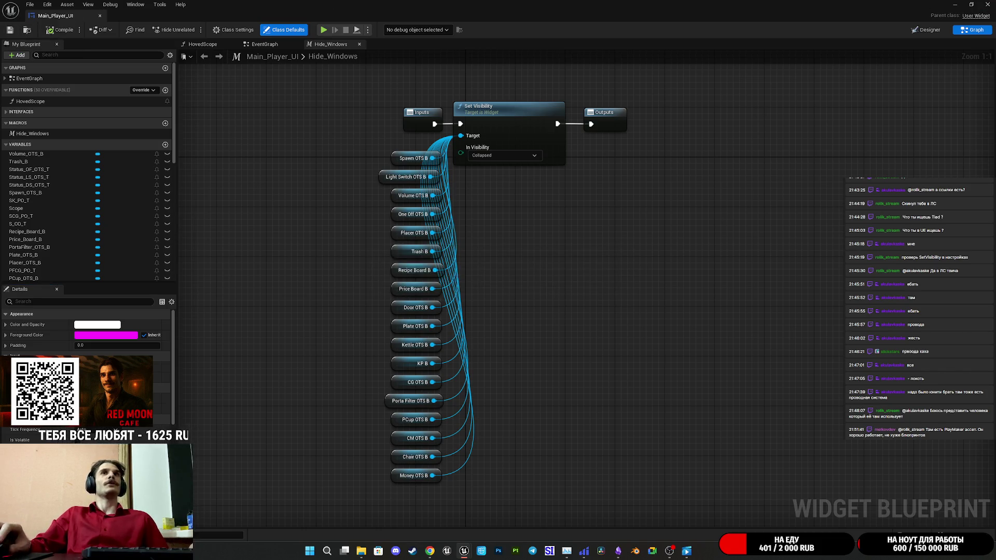
click(987, 4)
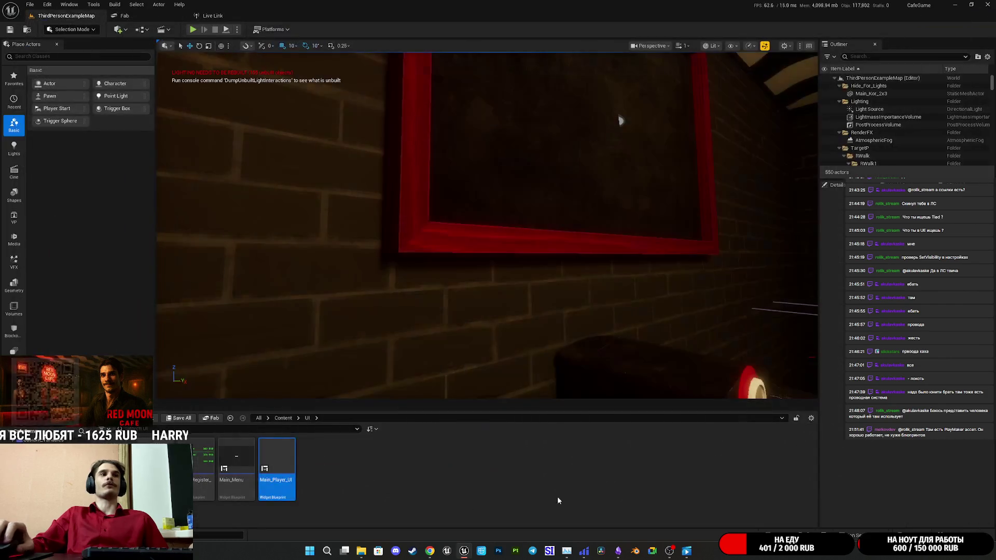
In Board_UI, switch the Americano and Espresso recipe texts to Chalkduster_Font
double_click(196, 451)
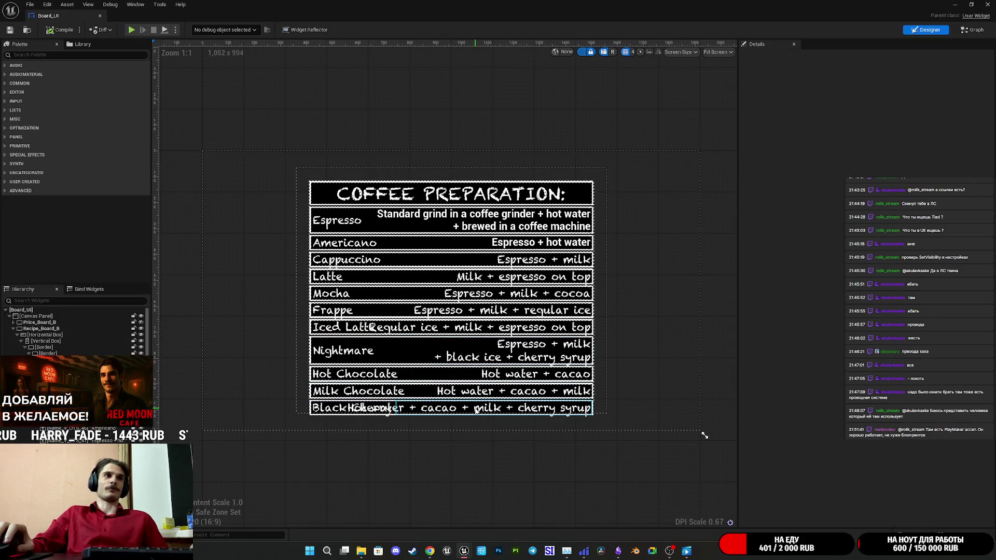
click(501, 409)
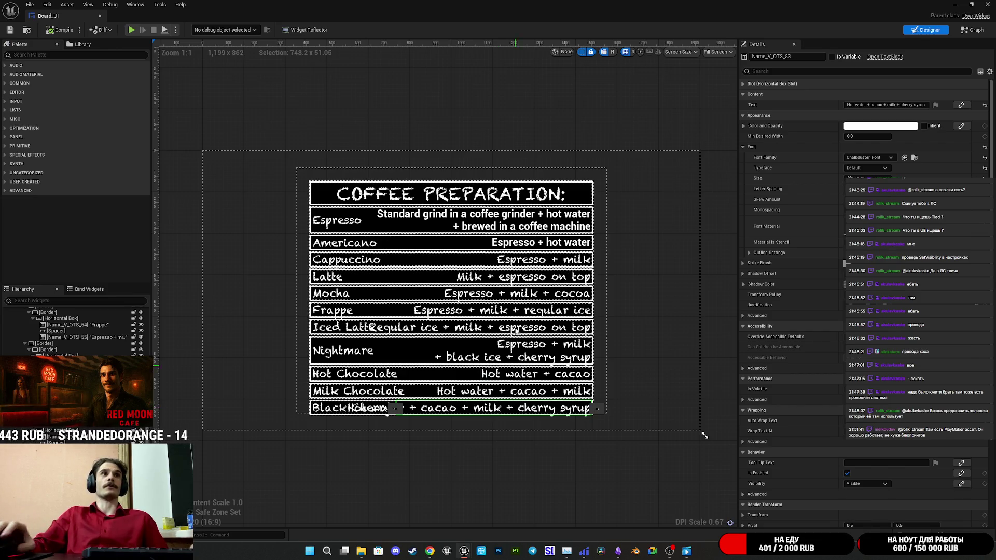
click(540, 242)
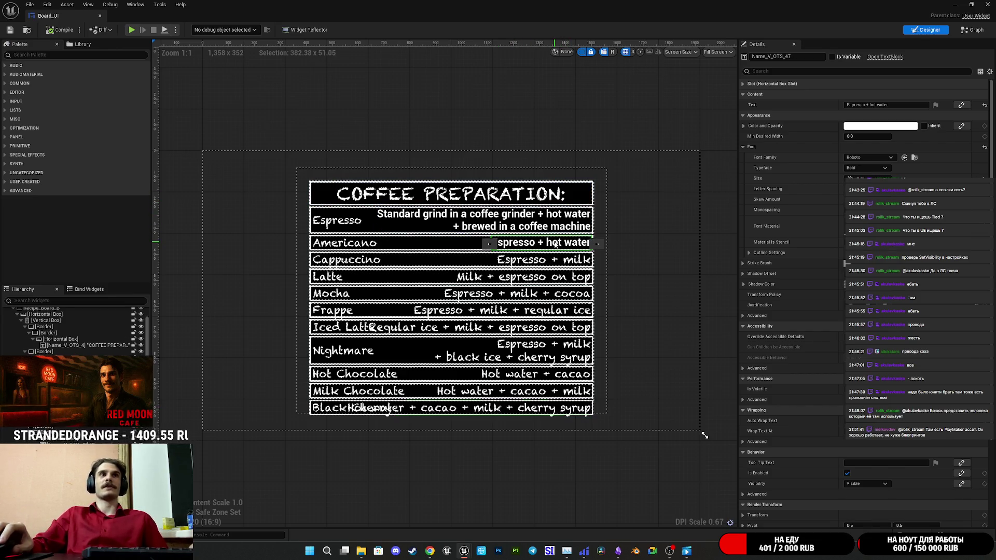
shift+click(864, 157)
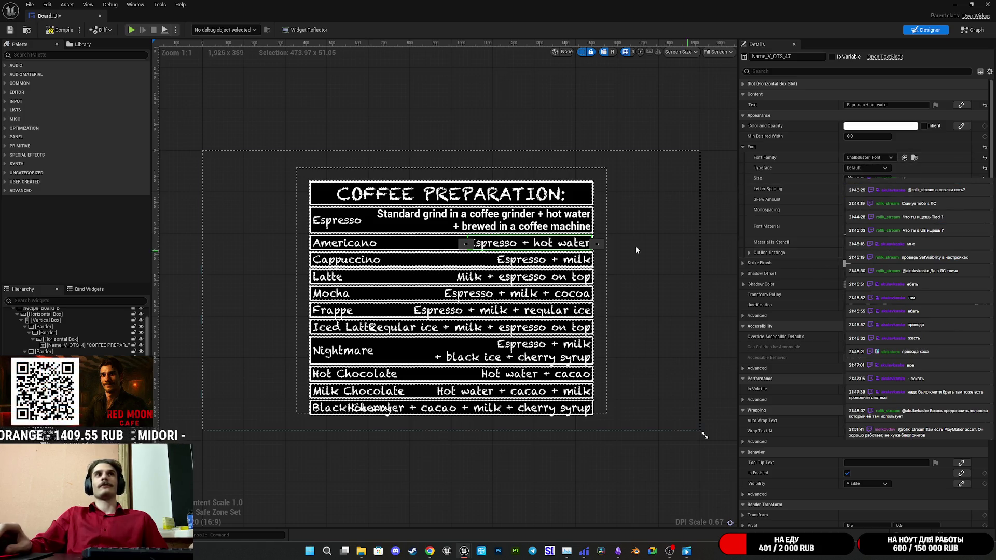
click(545, 219)
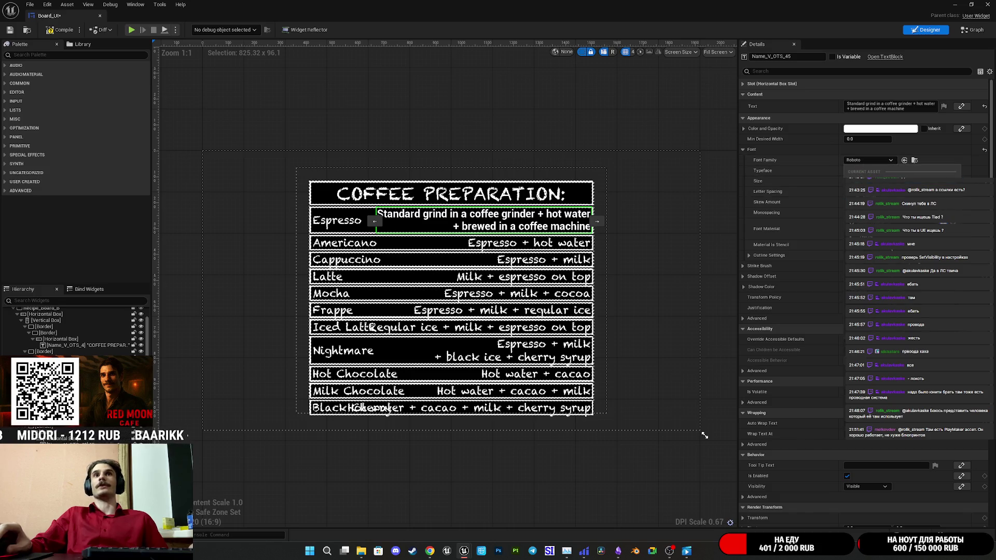
shift+click(865, 157)
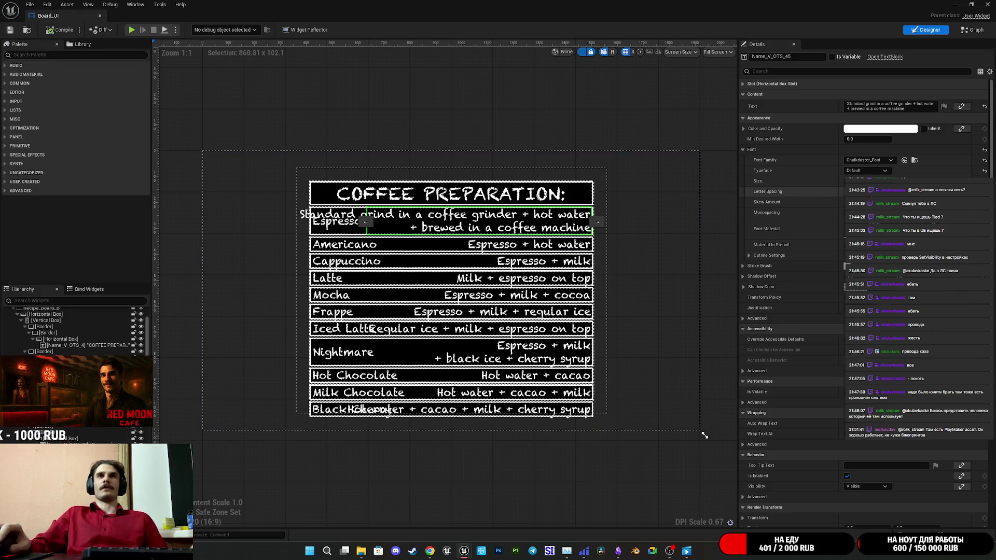
scroll(531, 226, up, 3)
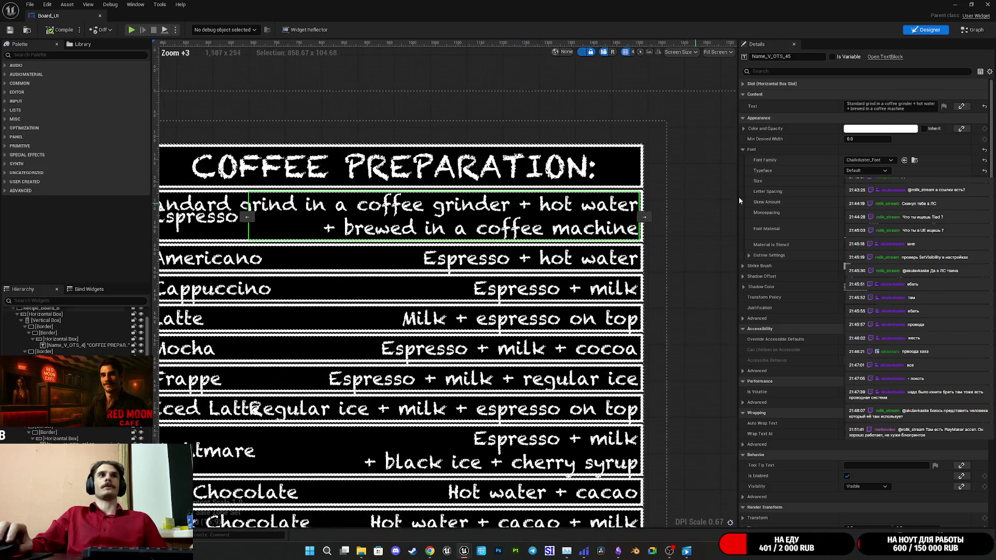
ctrl+click(571, 265)
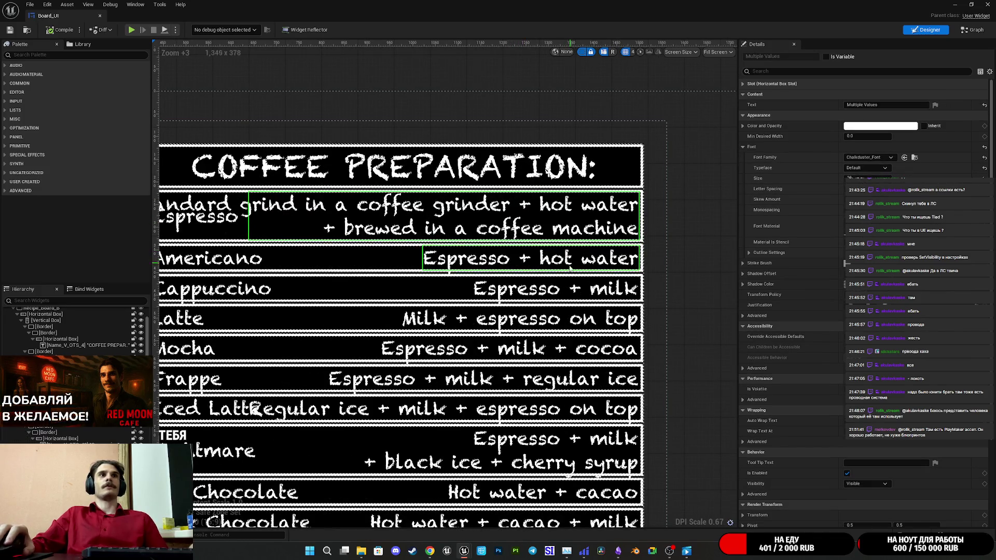
ctrl+click(525, 325)
ctrl+click(529, 357)
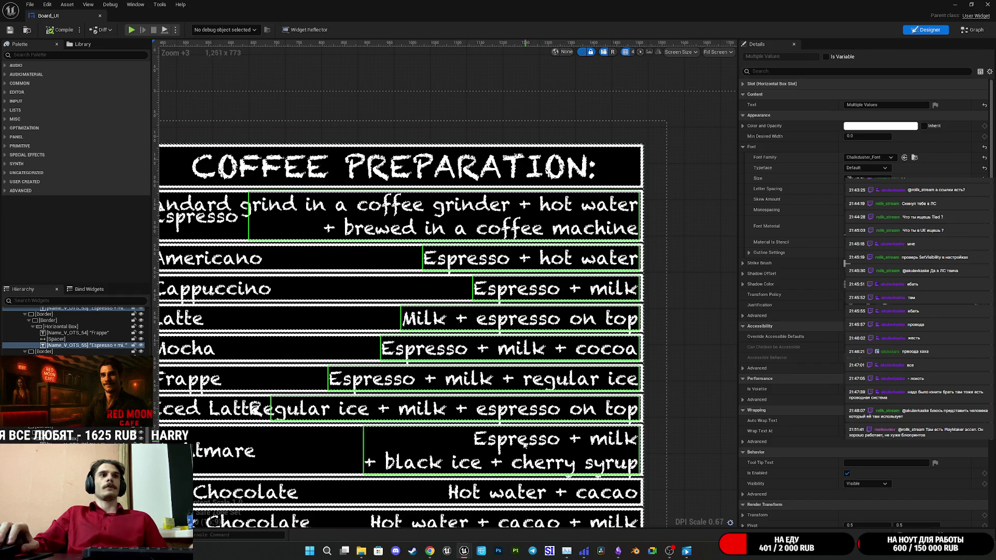
scroll(525, 444, down, 3)
scroll(598, 340, up, 1)
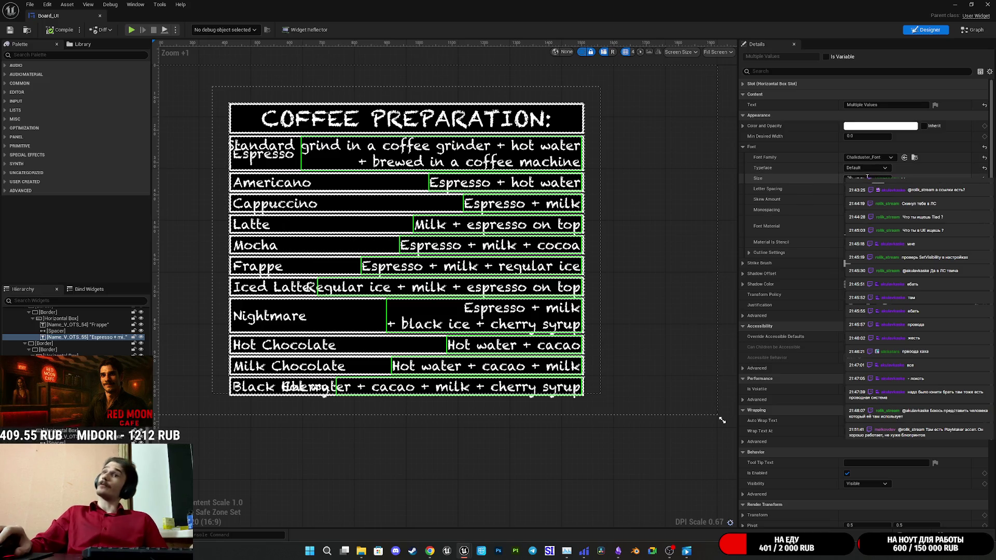
scroll(313, 287, down, 1)
scroll(312, 287, up, 1)
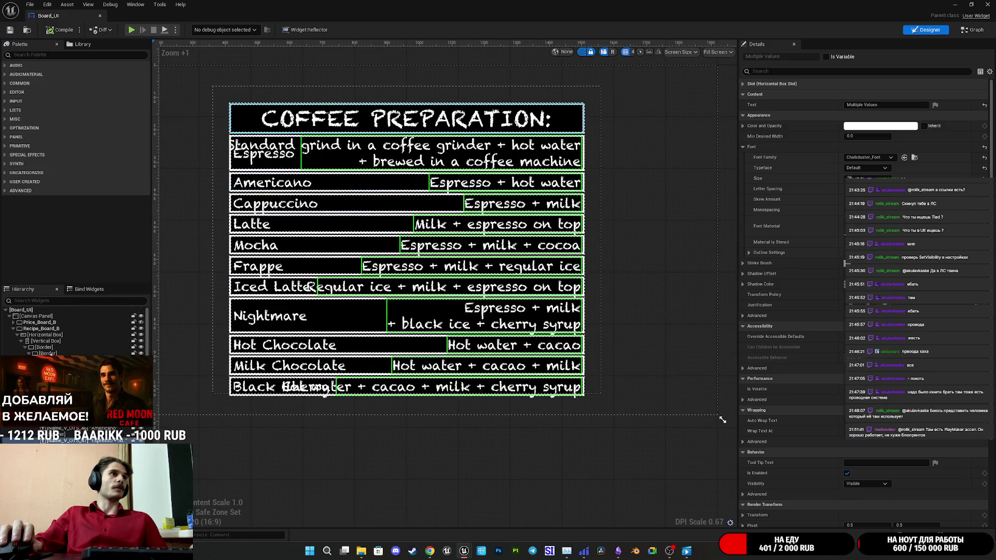
click(42, 329)
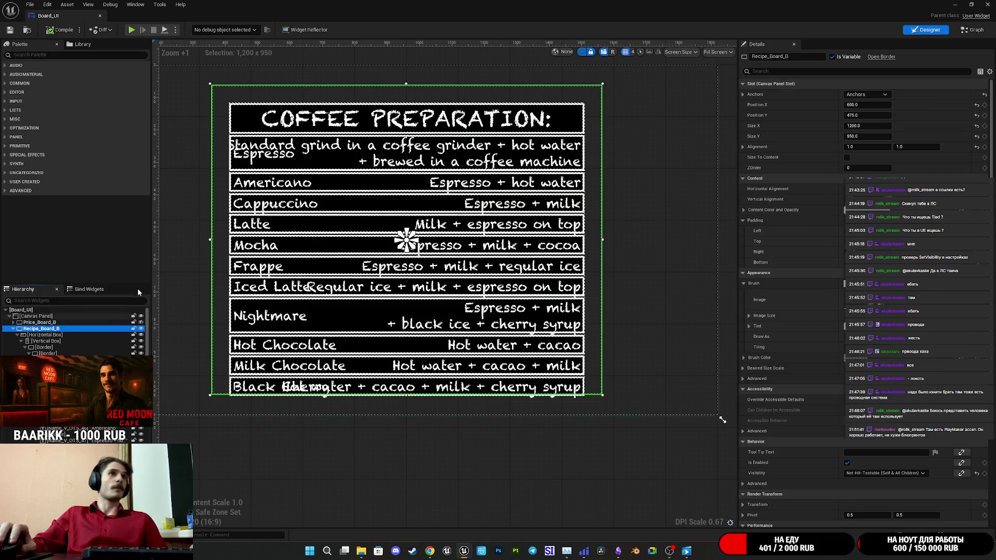
Widen Recipe_Board_B to about 1360 (1360.55 × 950)
mouse_move(861, 126)
mouse_down()
mouse_move(909, 126)
mouse_move(891, 125)
mouse_up()
key(Return)
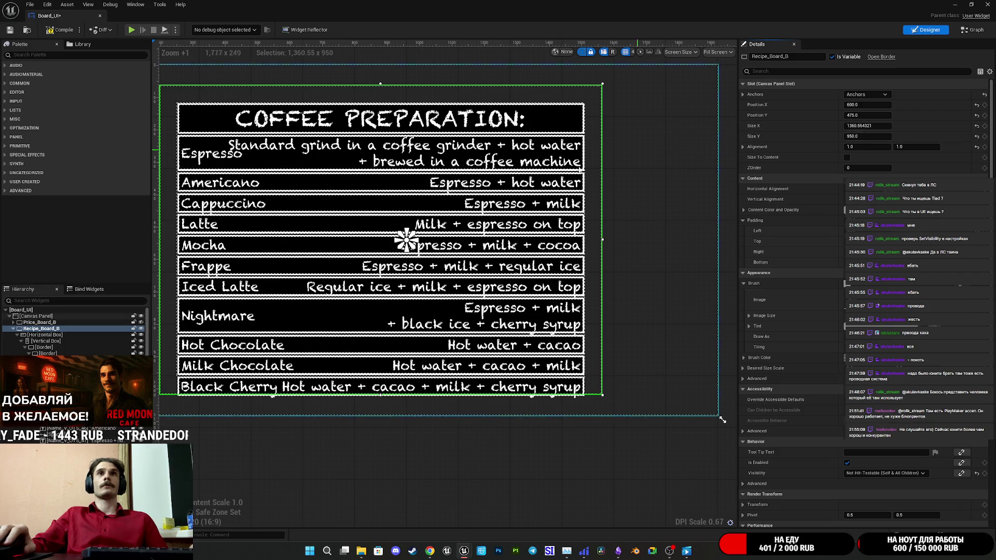
Set Recipe_Board_B's position to X 0, Y 0
click(861, 114)
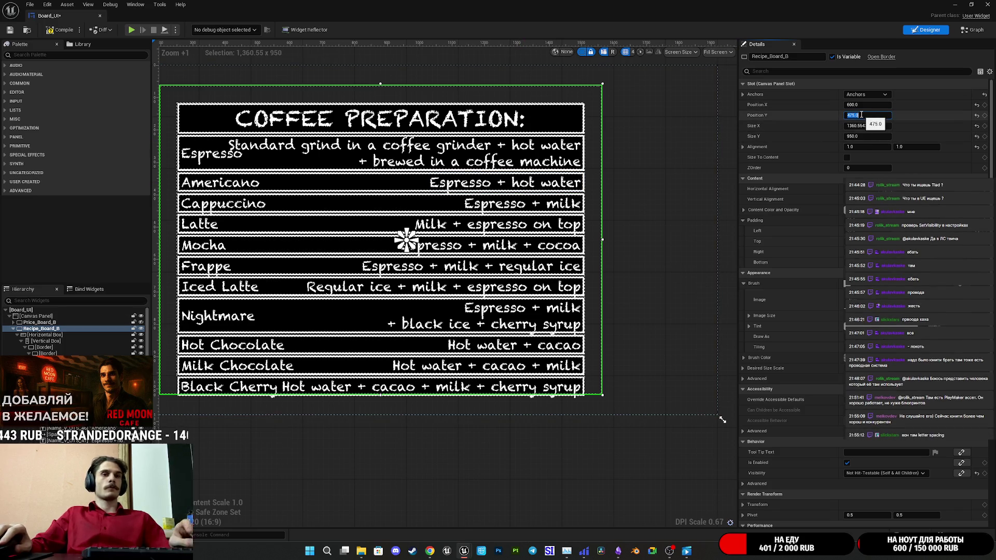
text(0)
click(857, 105)
text(0)
key(Return)
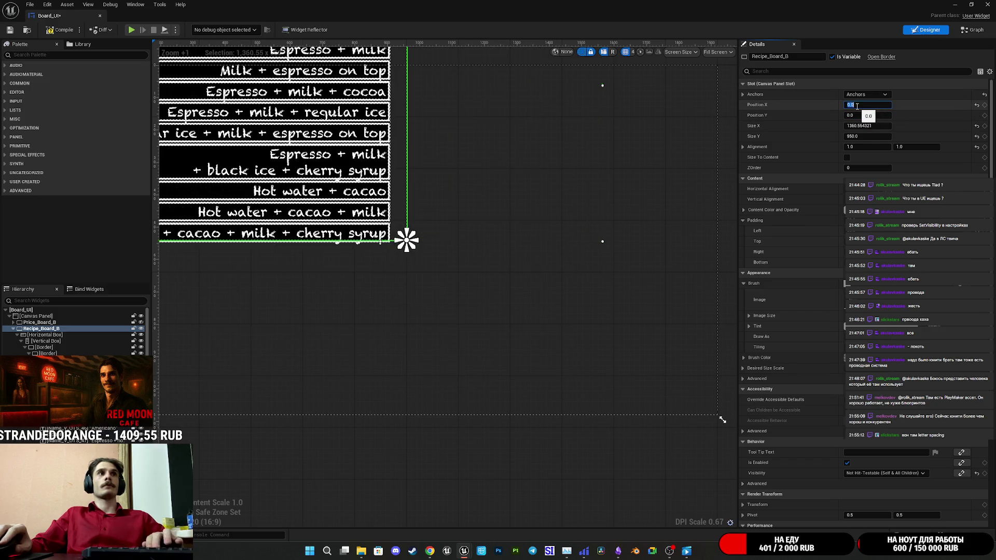
Set Recipe_Board_B's alignment to 0.5, 0.5
drag(857, 146, 837, 147)
click(868, 149)
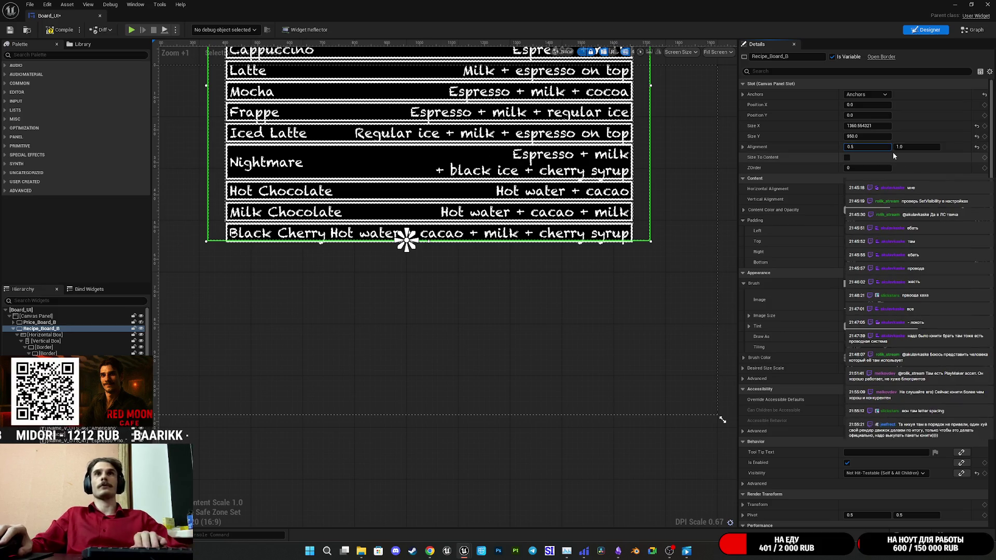
text(5)
key(Return)
click(907, 148)
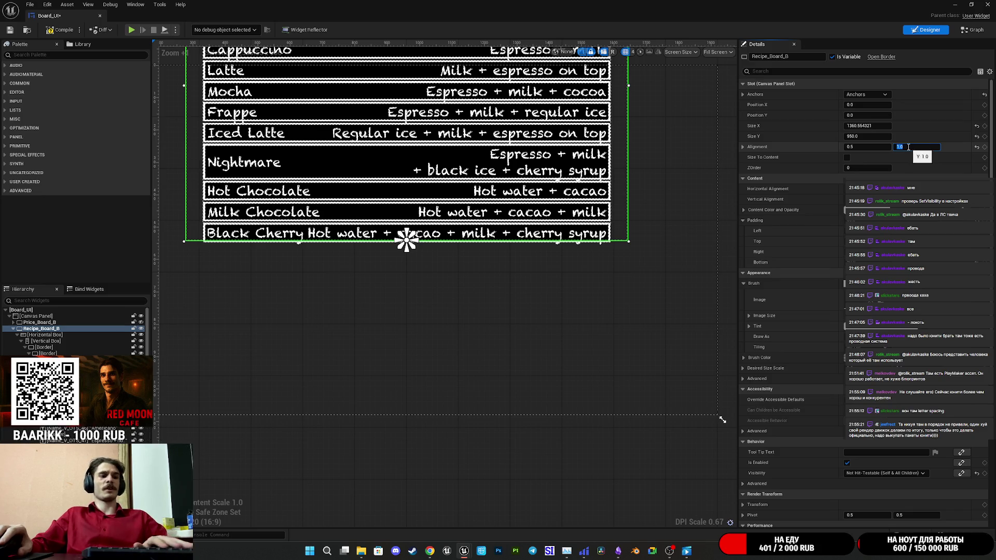
text(0)
key(Return)
text(.5)
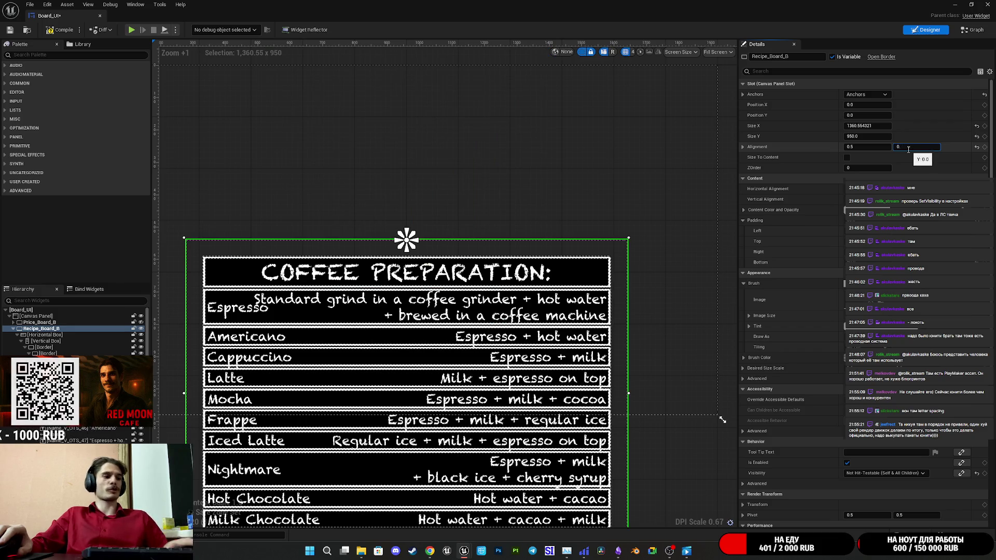
key(Return)
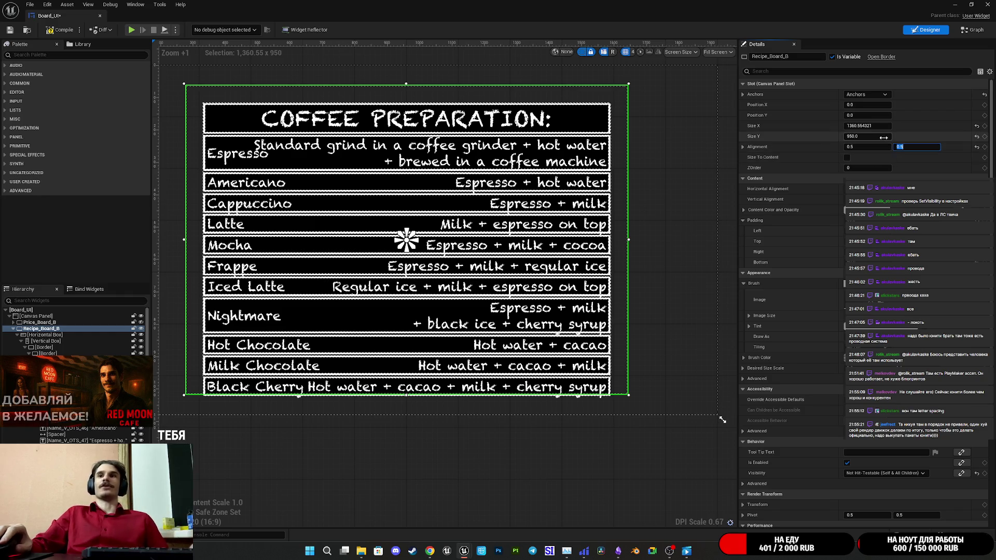
click(868, 126)
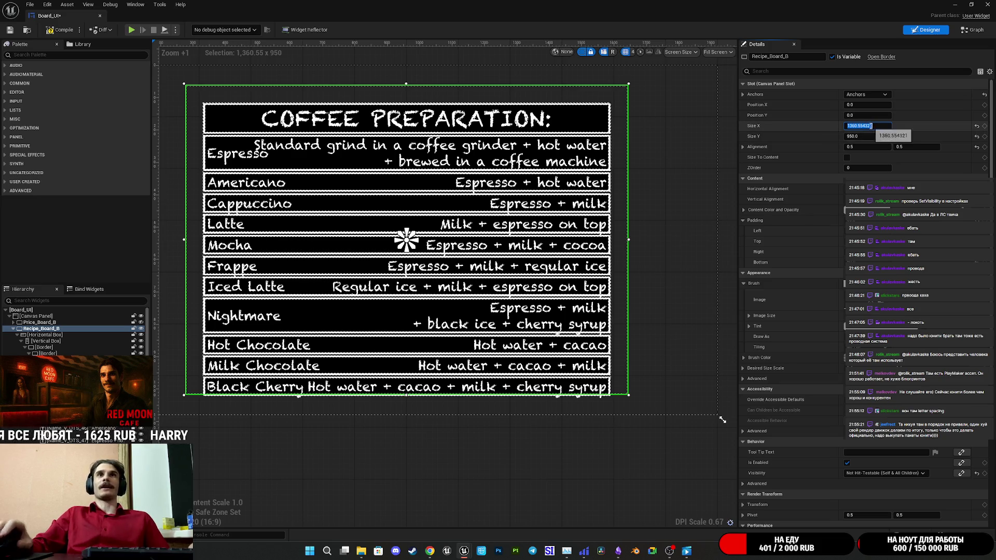
Resize Recipe_Board_B to 1600 × 1015 and compile the widget
text(1600)
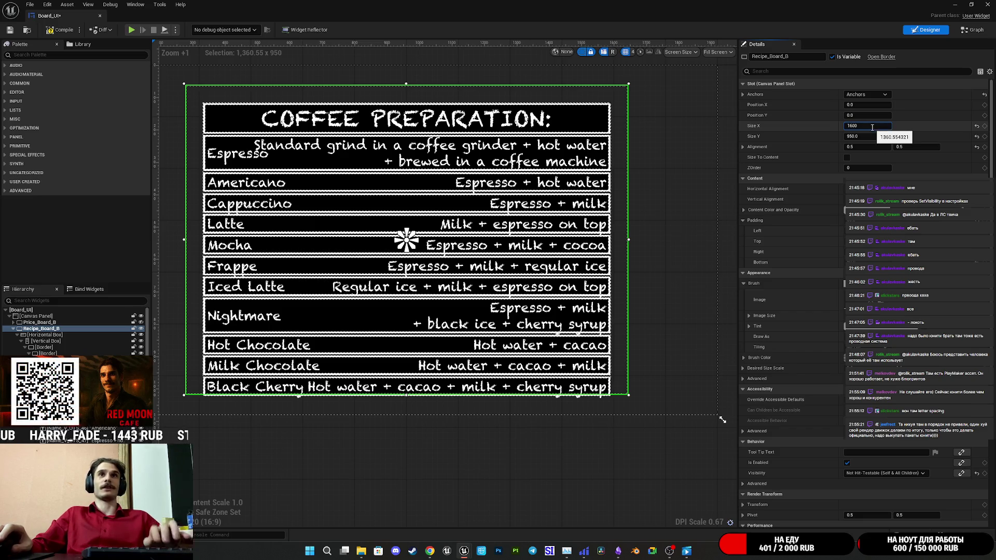
key(Return)
scroll(494, 226, down, 2)
scroll(494, 225, up, 1)
scroll(495, 227, down, 1)
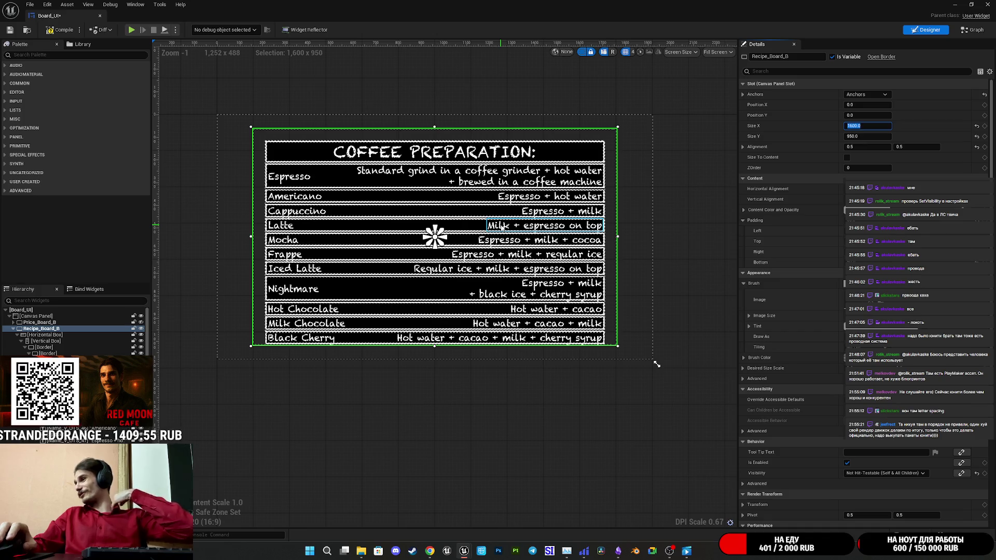
scroll(456, 208, up, 1)
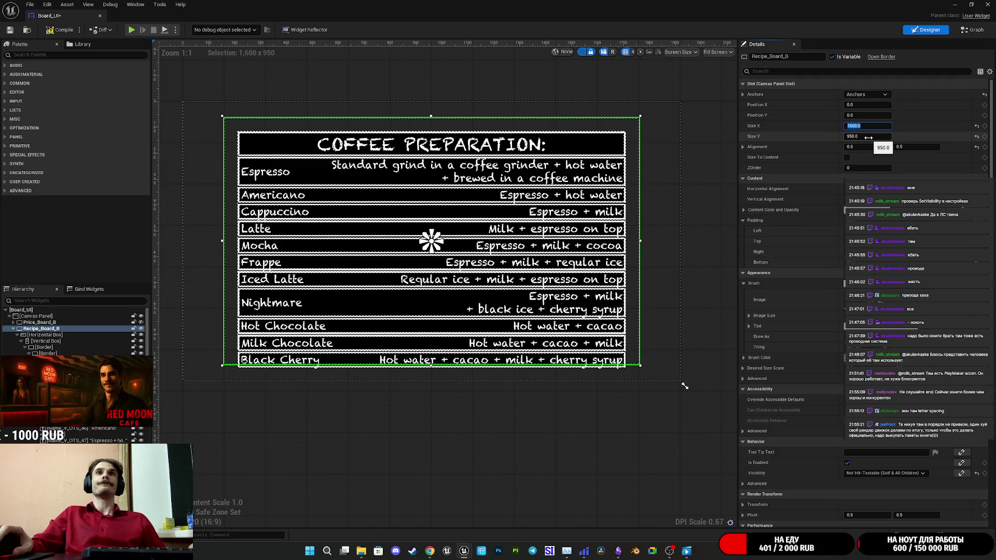
mouse_move(868, 137)
mouse_down()
mouse_move(902, 137)
mouse_move(871, 137)
mouse_move(885, 137)
mouse_up()
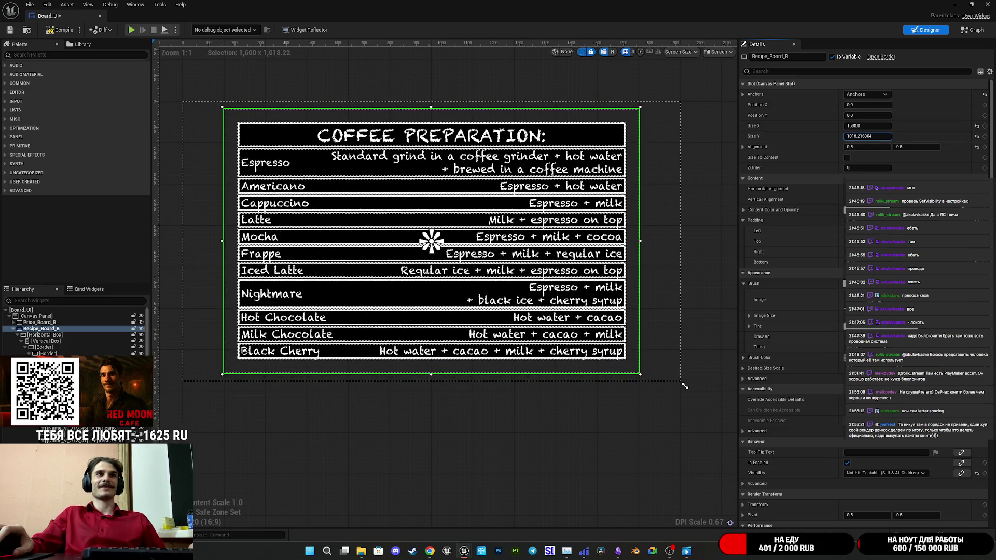
text(1015)
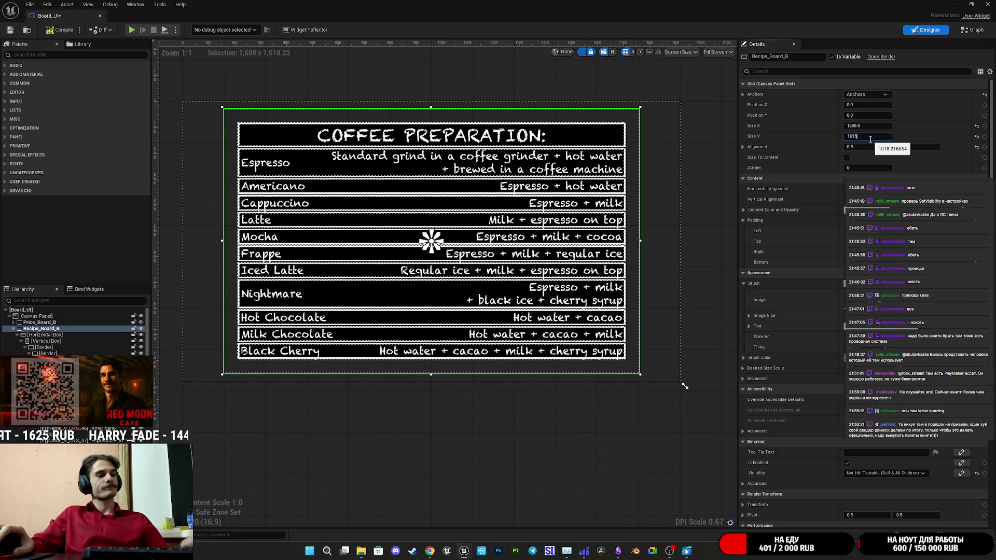
key(Return)
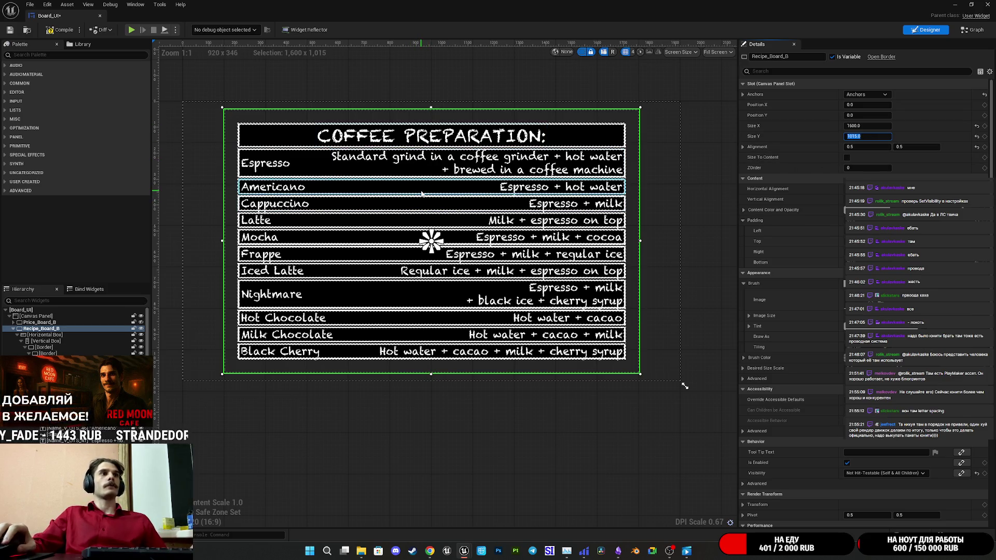
click(58, 30)
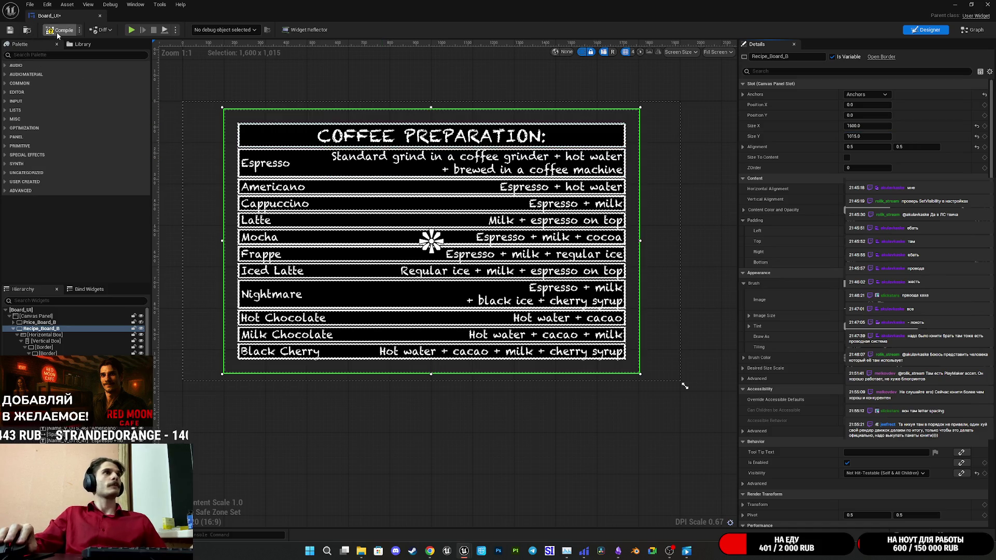
Save the Board_UI widget blueprint with its 1600 × 1015 recipe board
click(11, 30)
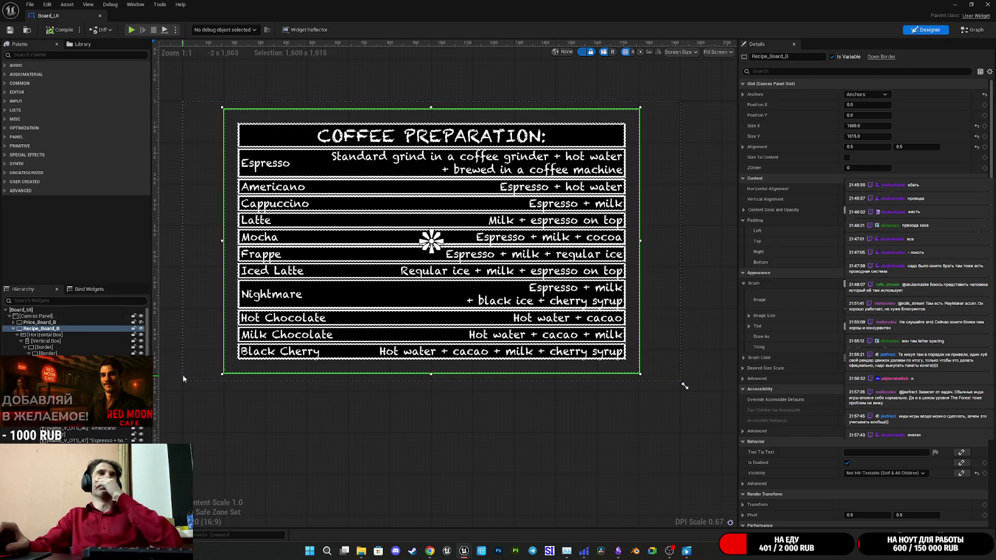
click(13, 328)
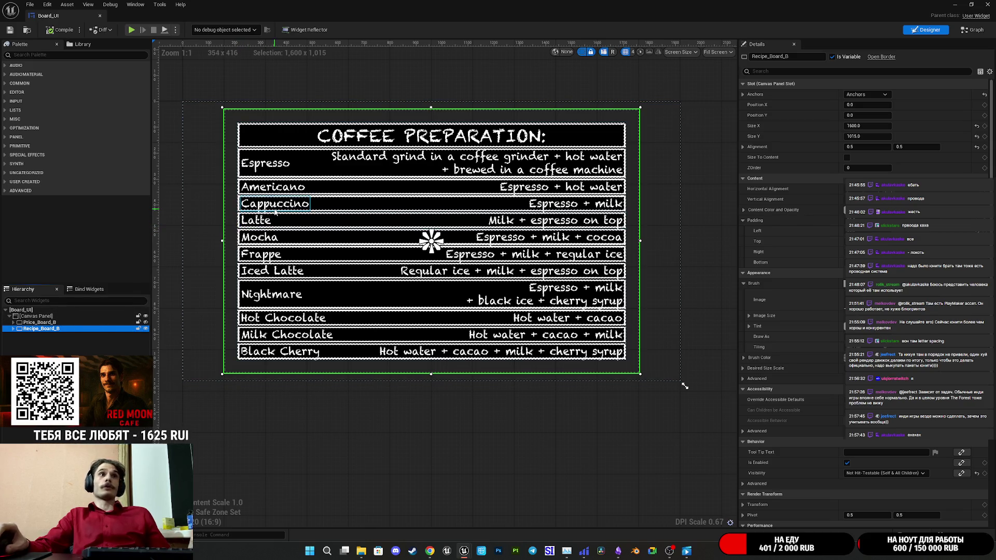
click(280, 171)
key(Escape)
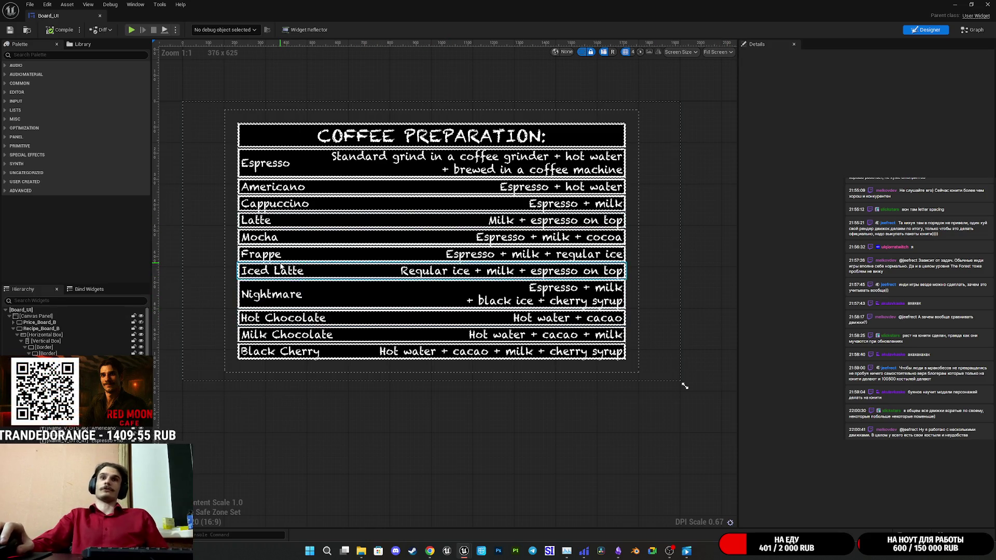
click(280, 352)
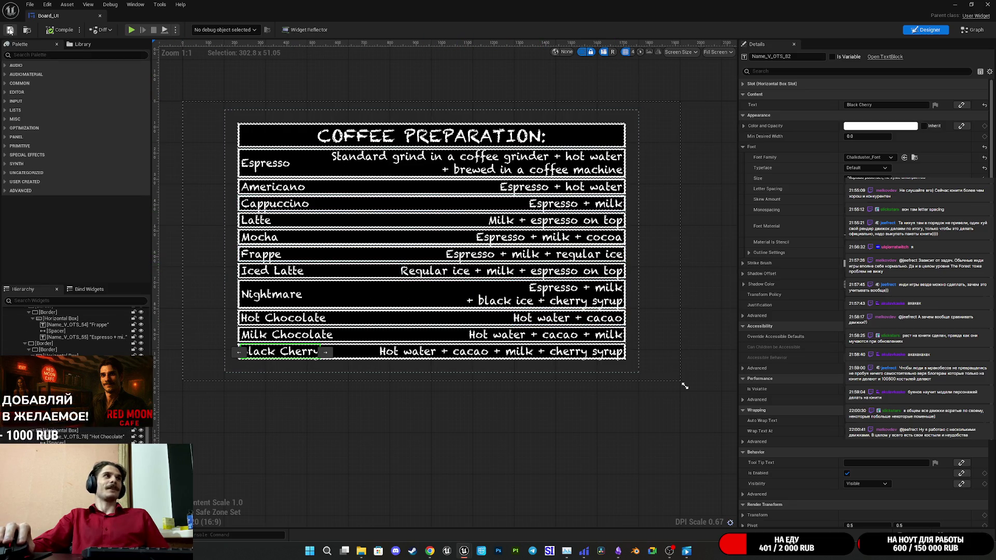
click(962, 30)
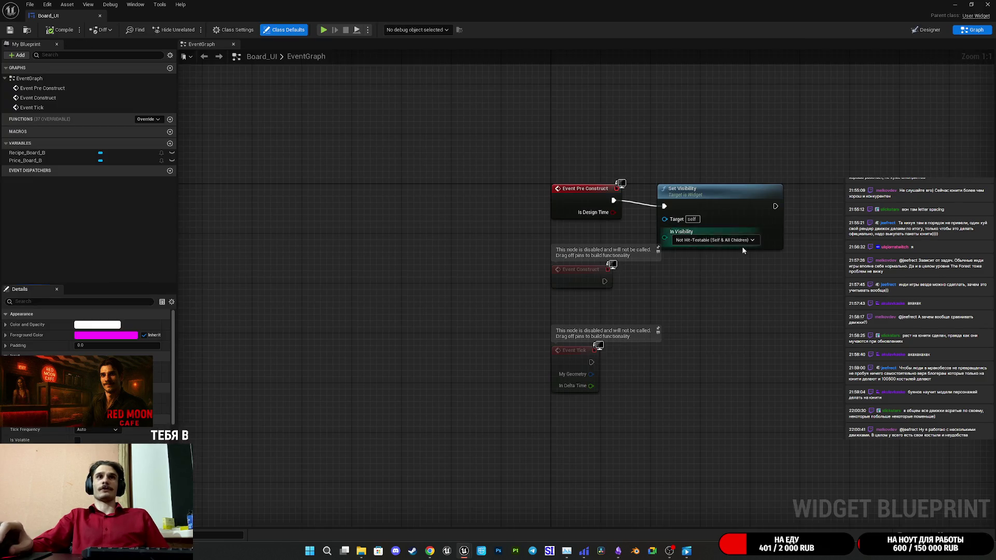
drag(728, 202, 709, 196)
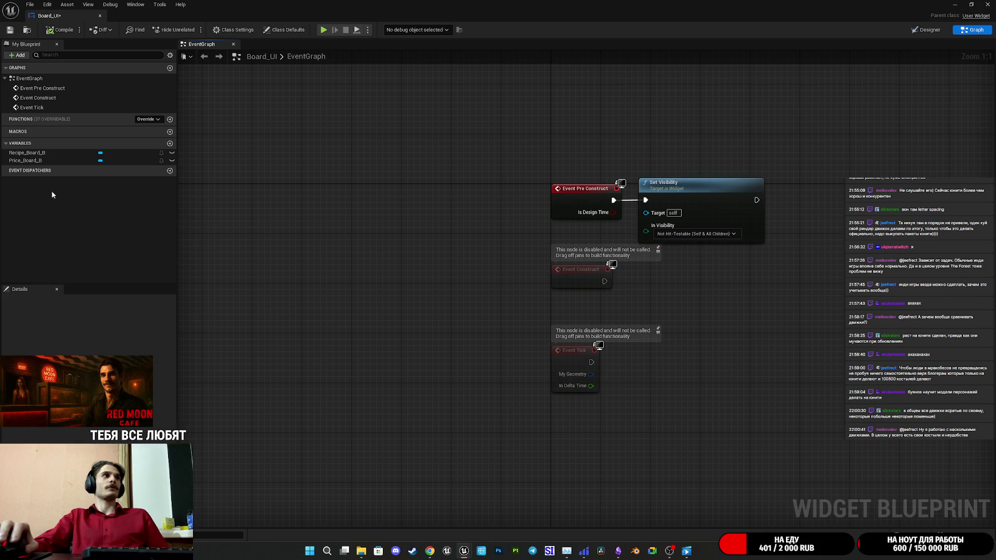
click(29, 153)
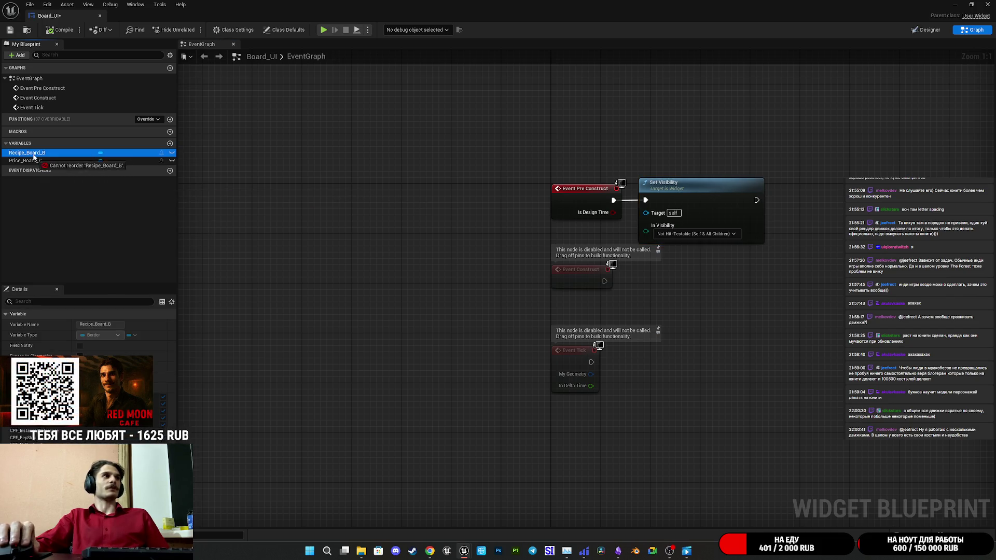
click(926, 30)
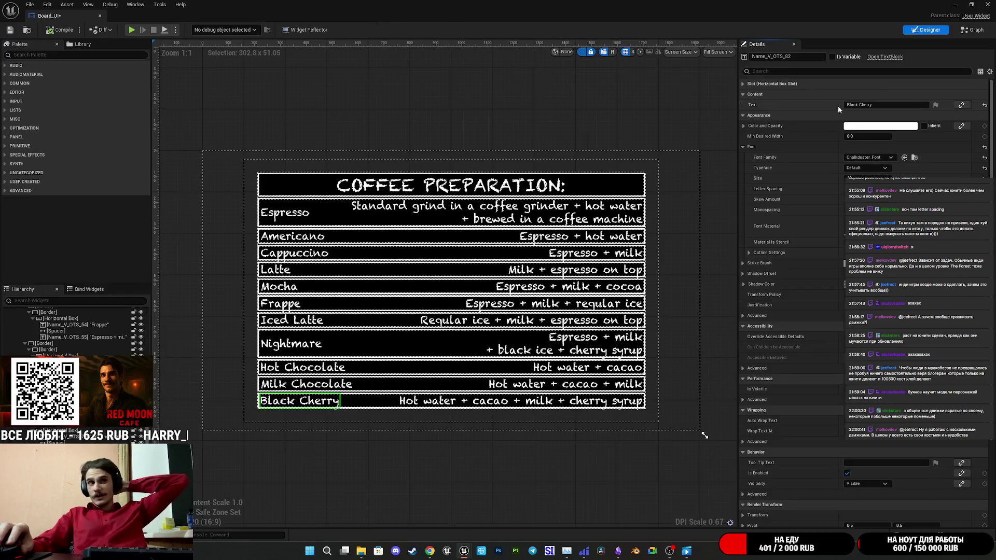
Hide Recipe_Board_B, show Price_Board_B, and select the price board
scroll(62, 332, up, 10)
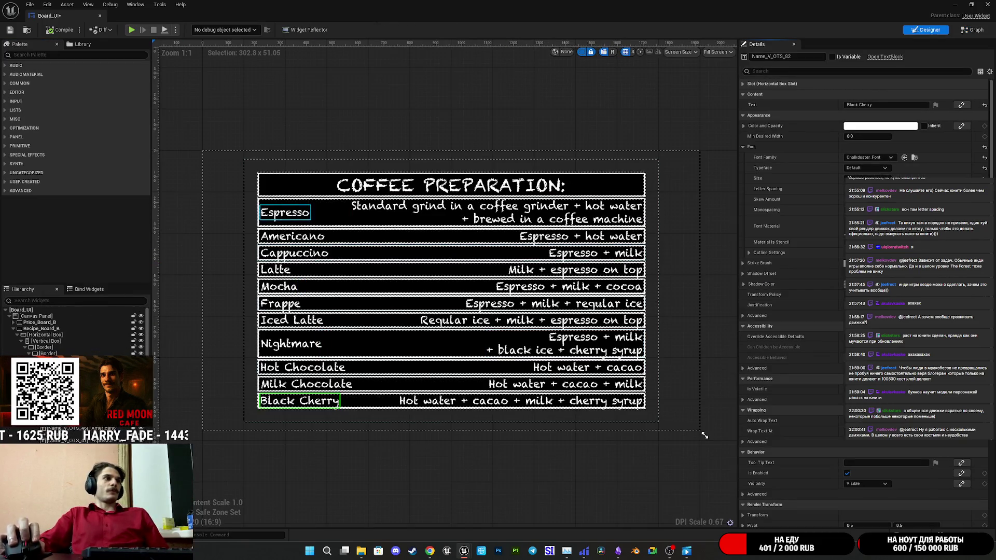
click(12, 328)
click(41, 329)
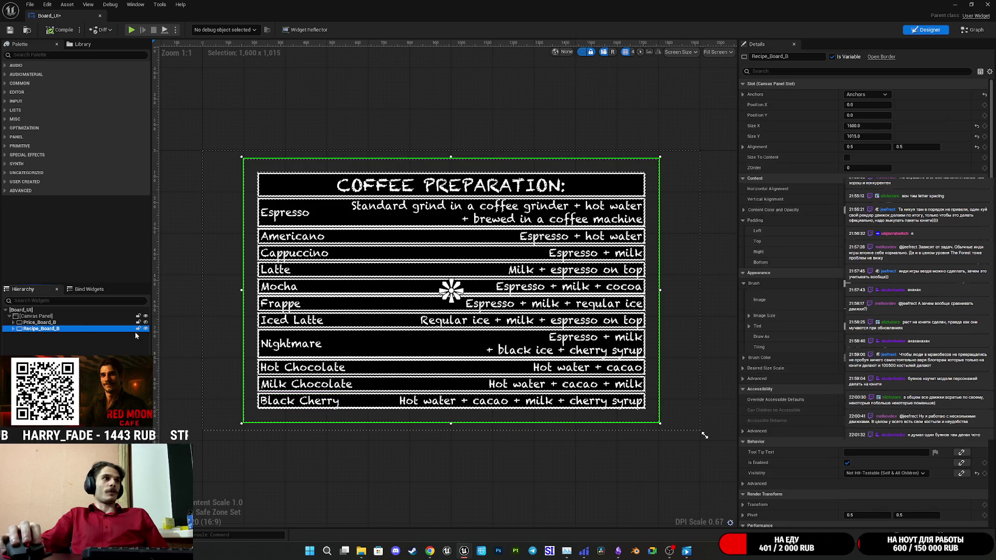
click(146, 328)
click(146, 322)
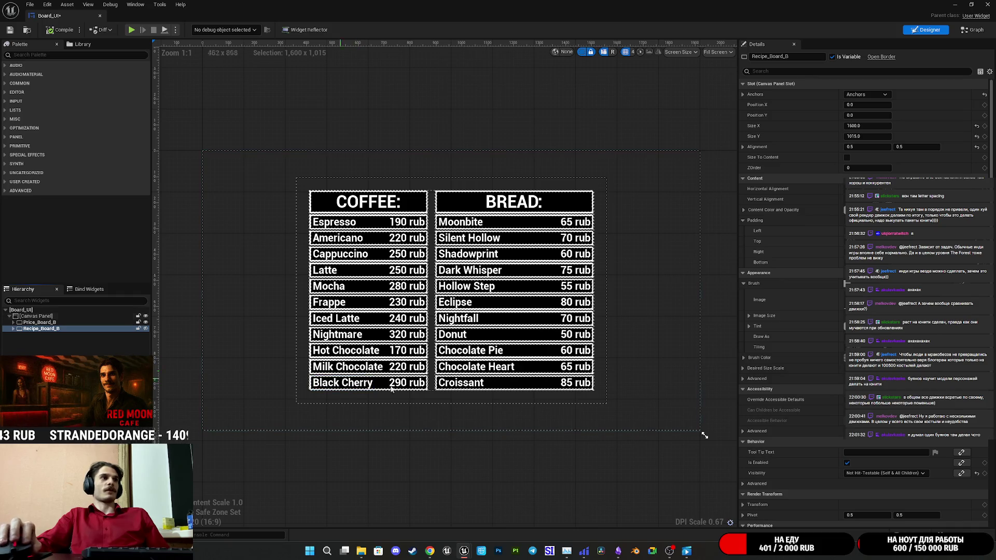
click(351, 384)
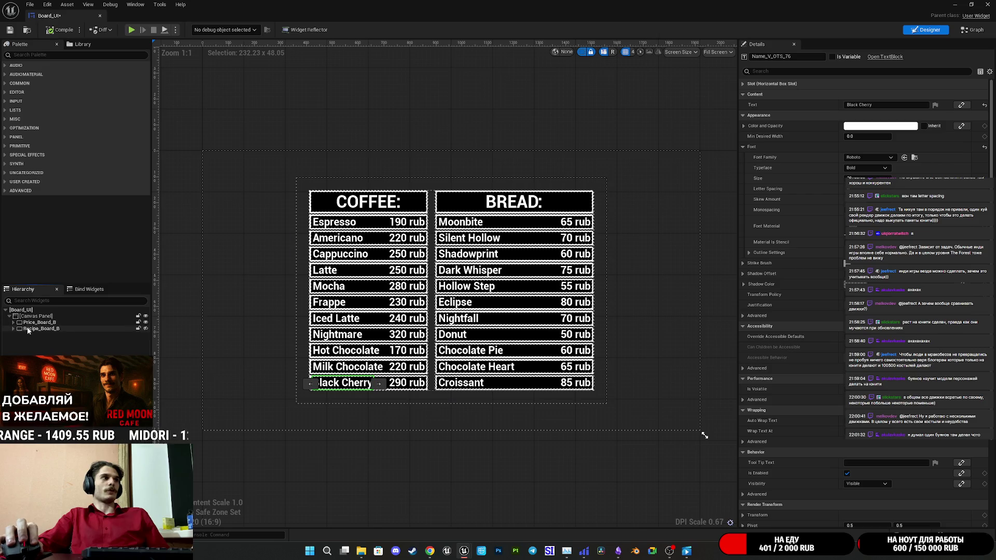
click(38, 322)
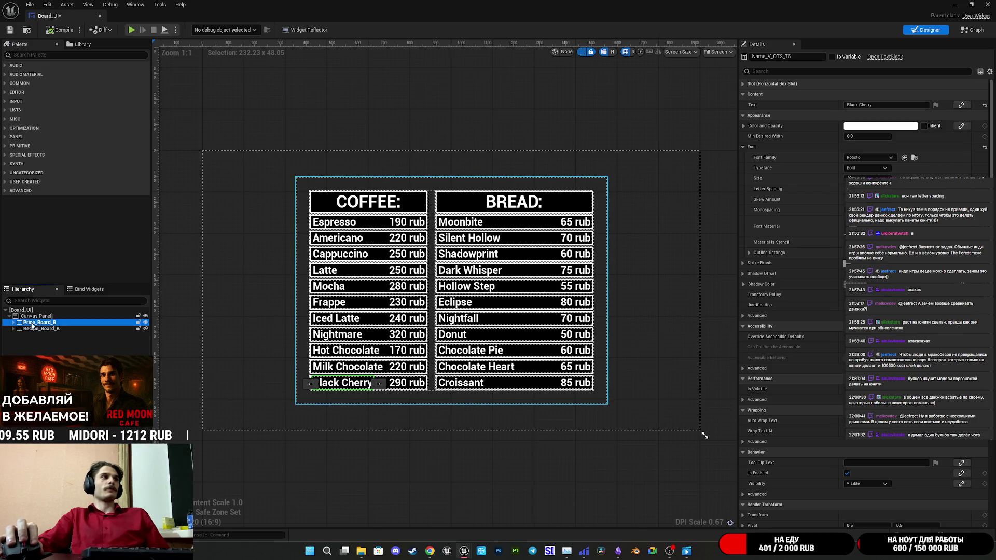
Set Price_Board_B's position to X 0, Y 0
click(862, 114)
text(0)
key(shift+Tab)
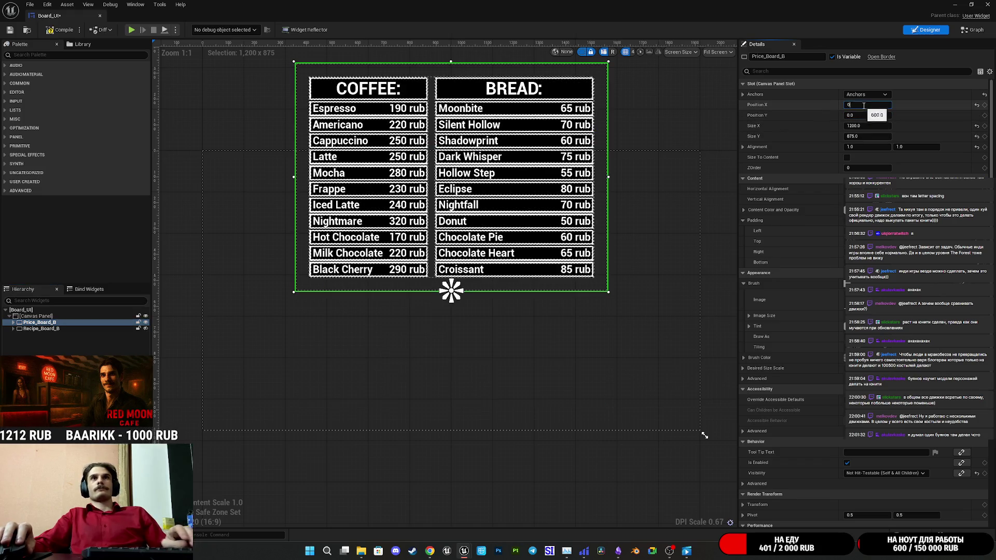
text(0)
key(Return)
click(34, 328)
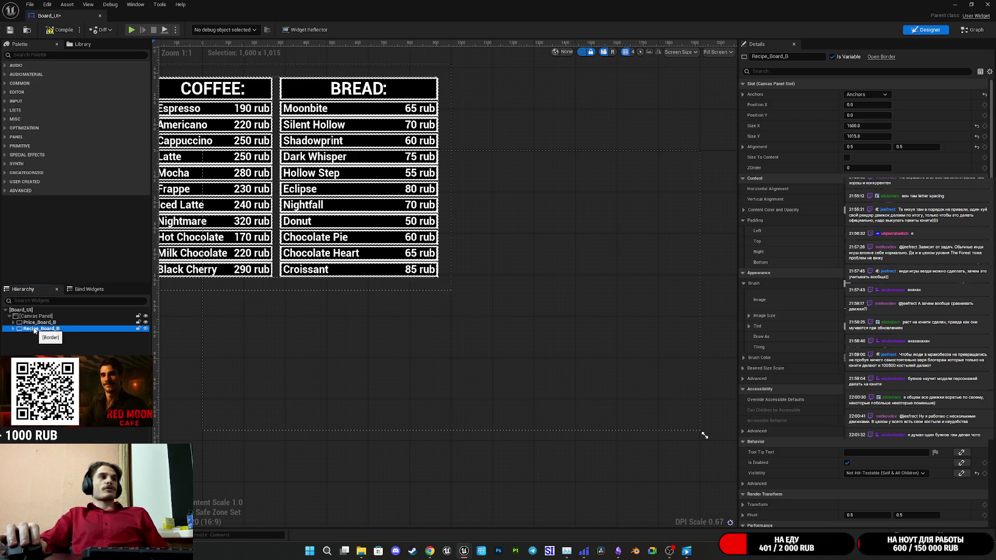
click(39, 323)
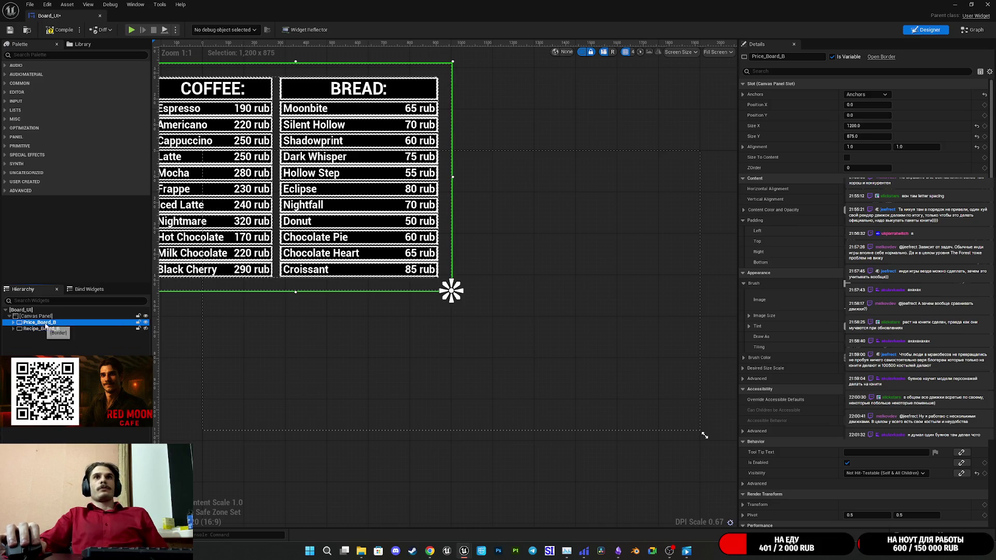
Size Price_Board_B to 1600 × 1015
click(864, 137)
text(1015)
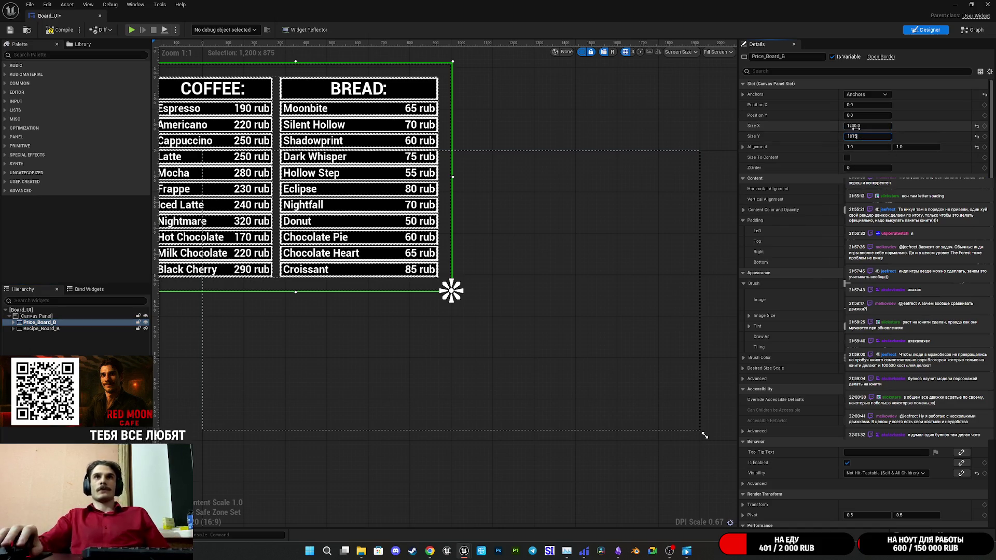
click(858, 128)
text(1)
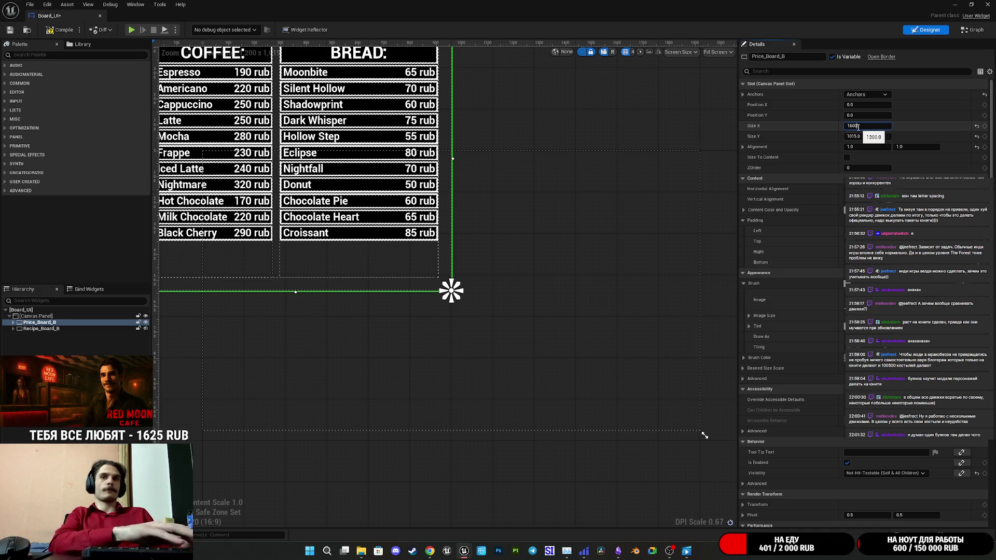
key(Return)
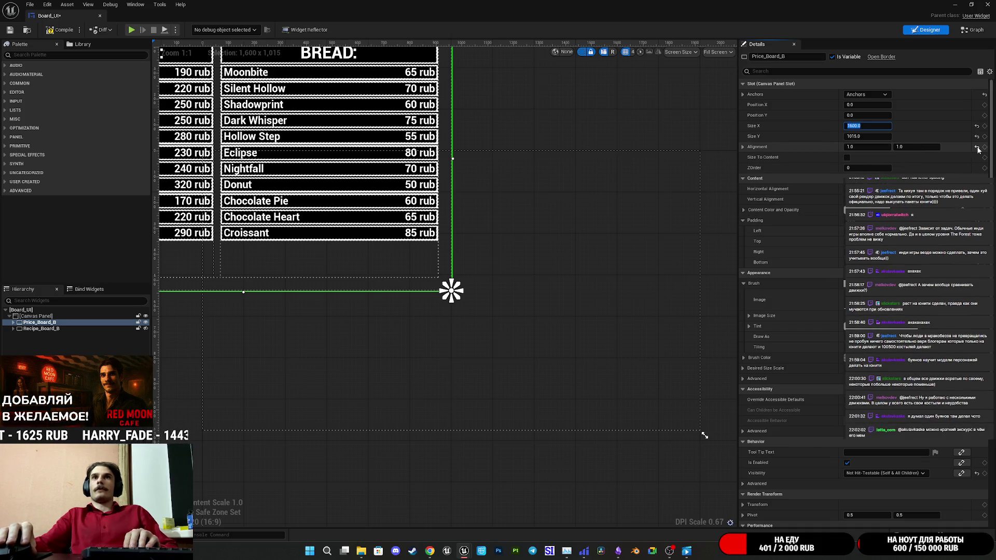
Set Price_Board_B's alignment to 0.5, 0.5
click(978, 149)
click(885, 148)
text(5)
click(919, 147)
text(0.)
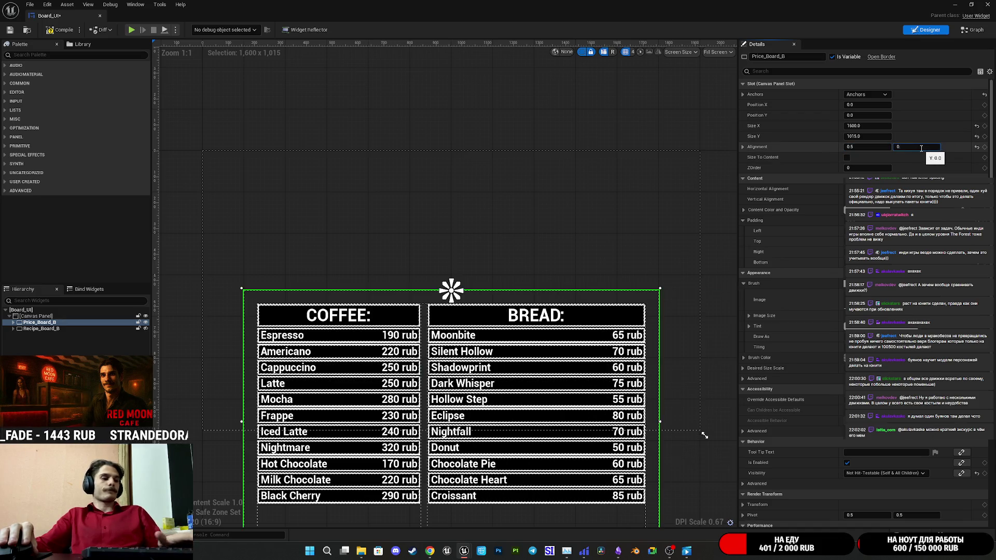
key(Return)
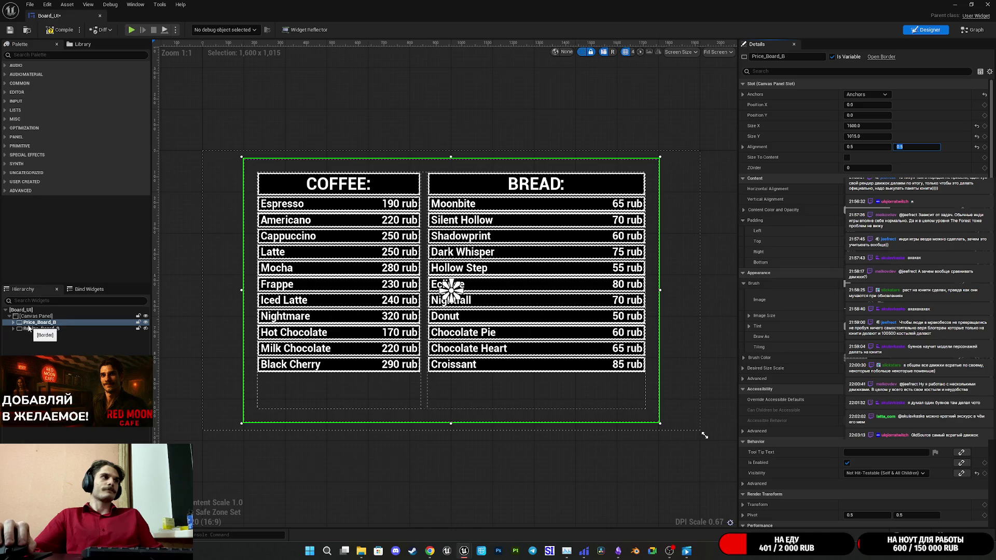
Expand Price_Board_B in the Hierarchy to list its nested boxes and rows
click(14, 324)
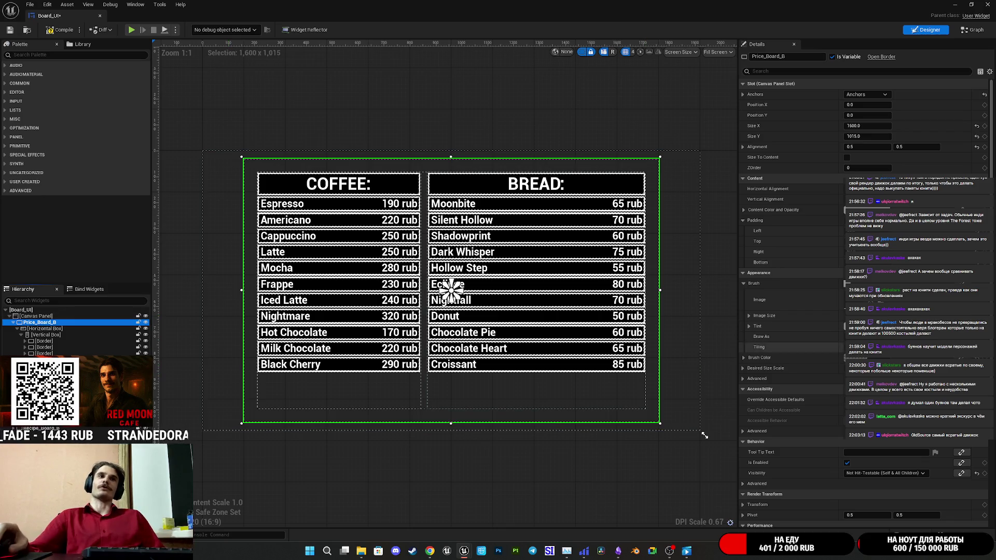
Give the eleven bread price texts, Moonbite through Croissant, the Chalkduster_Font
click(628, 365)
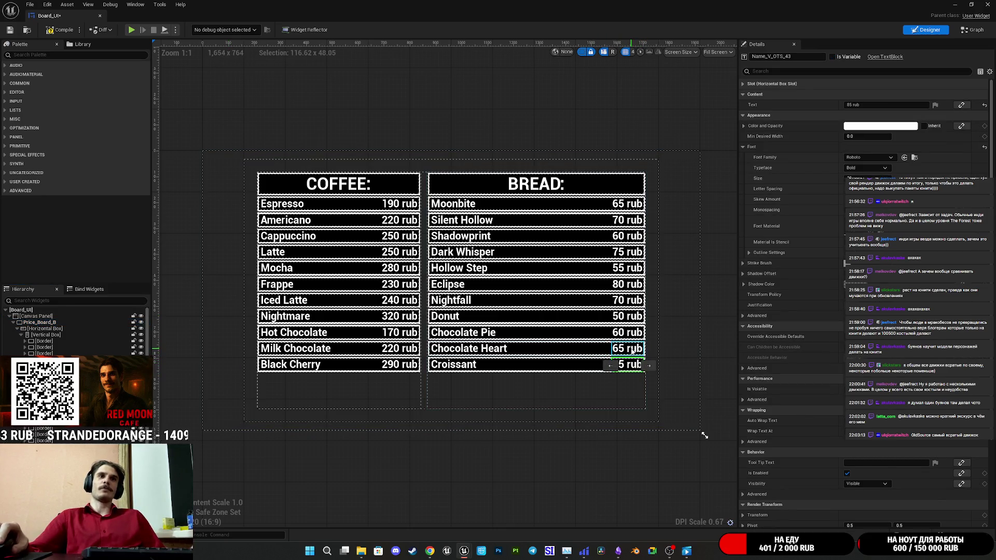
ctrl+click(631, 349)
ctrl+click(630, 332)
ctrl+click(631, 316)
ctrl+click(631, 300)
ctrl+click(631, 284)
ctrl+click(631, 268)
ctrl+click(632, 252)
ctrl+click(633, 236)
ctrl+click(630, 220)
ctrl+click(628, 204)
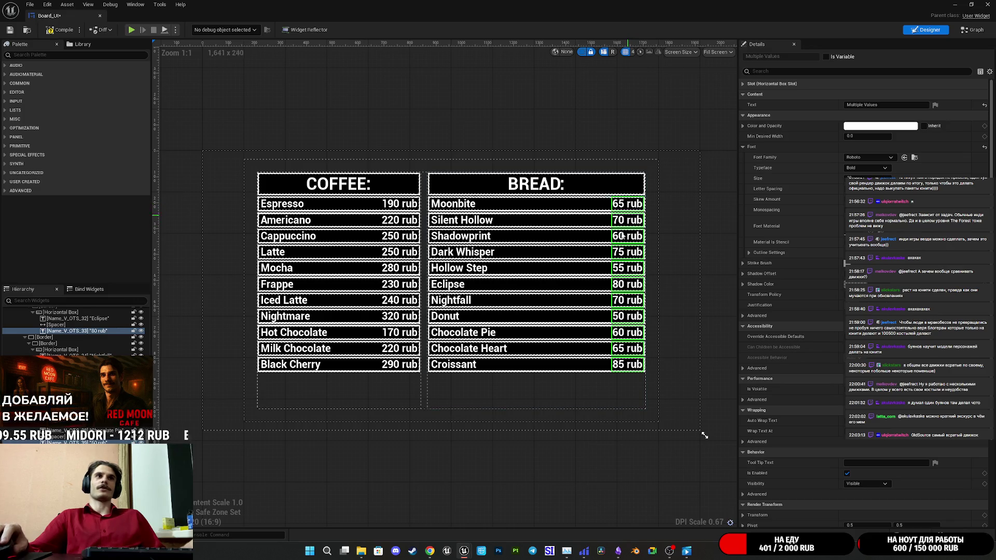
click(882, 157)
click(872, 197)
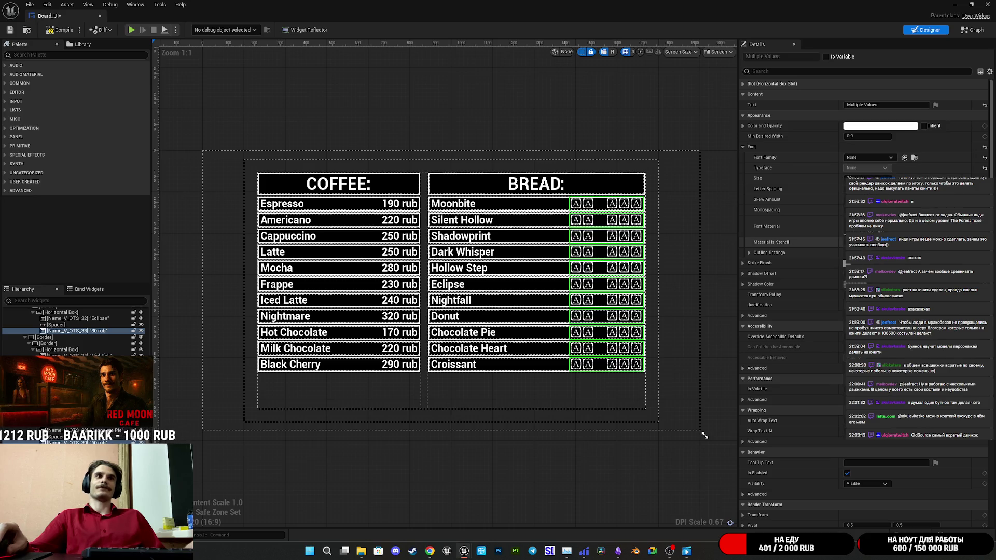
click(870, 157)
click(874, 154)
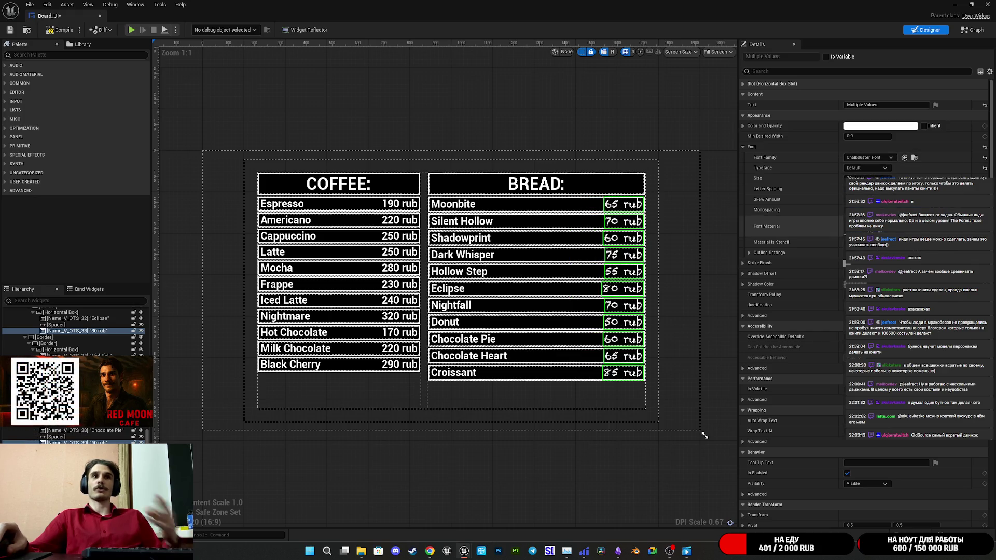
Select the eleven bread name texts, undoing an accidental font change to None
click(454, 373)
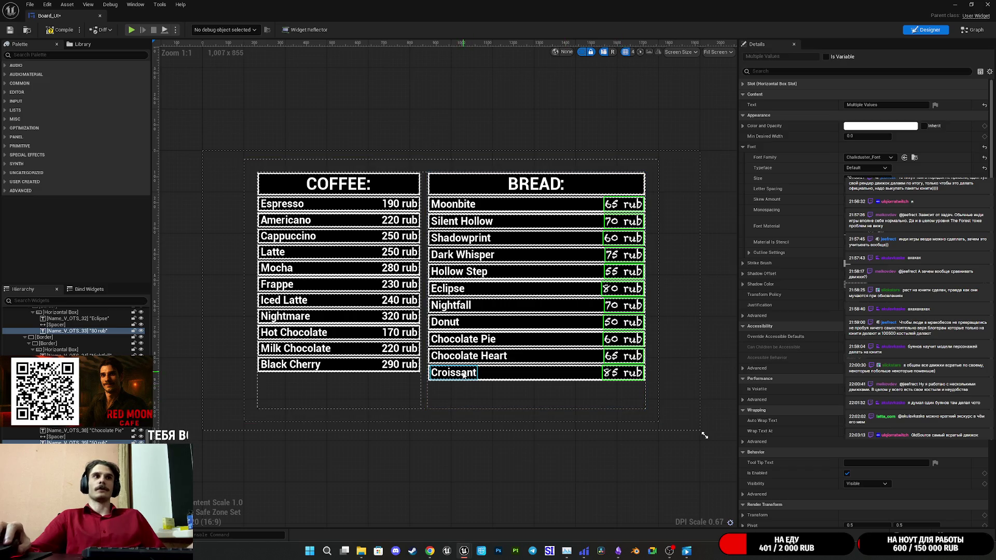
ctrl+click(478, 357)
ctrl+click(461, 340)
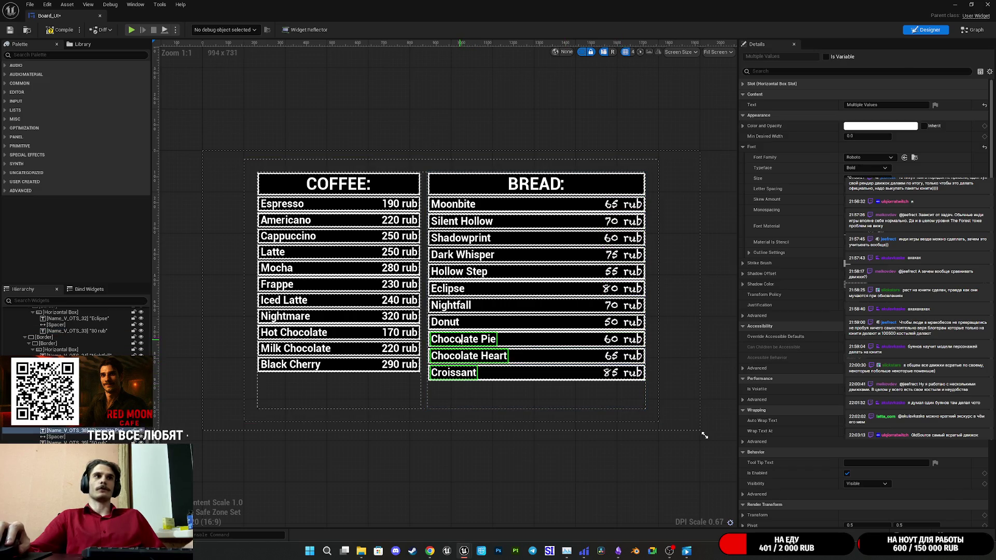
ctrl+click(447, 323)
ctrl+click(452, 306)
ctrl+click(456, 289)
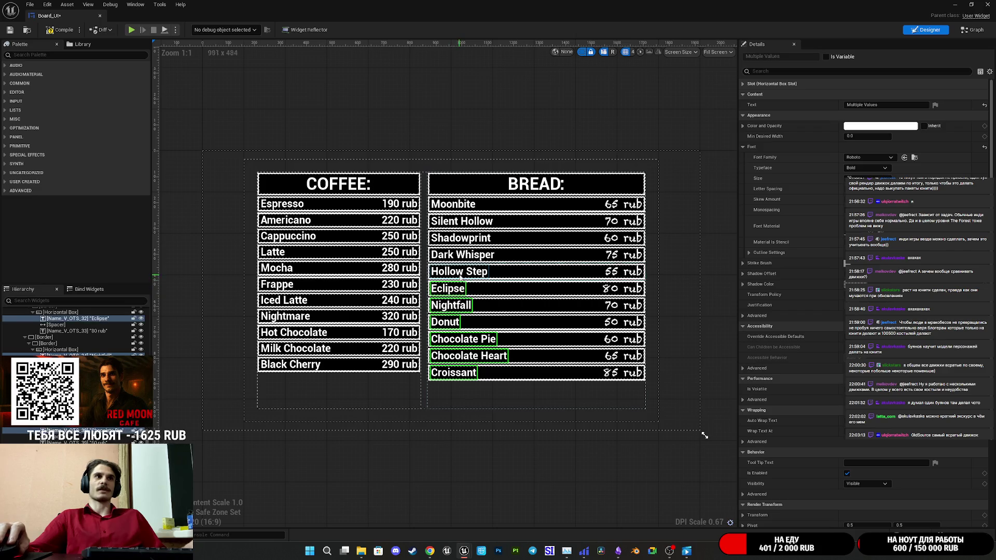
ctrl+click(462, 271)
ctrl+click(469, 255)
ctrl+click(472, 239)
ctrl+click(471, 222)
ctrl+click(454, 205)
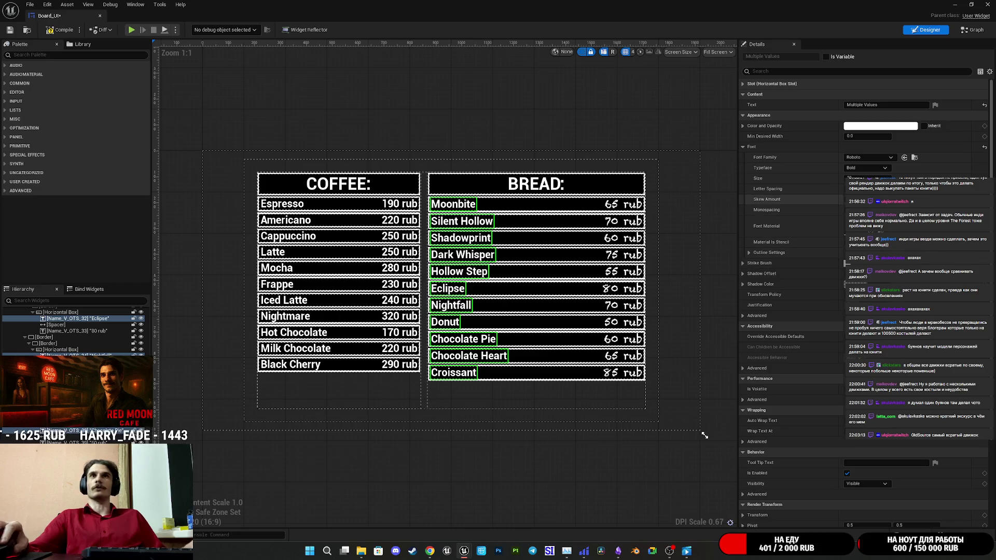
click(869, 157)
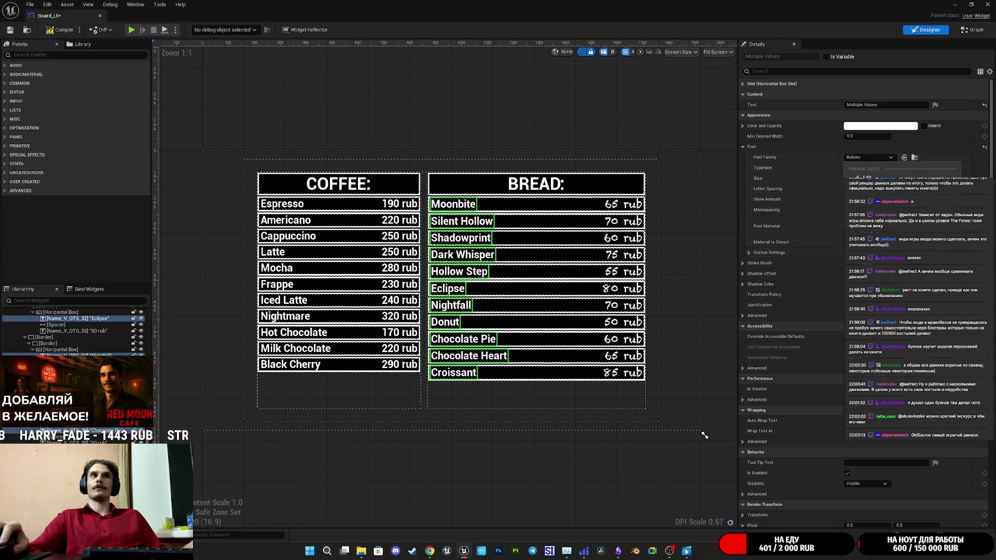
click(868, 178)
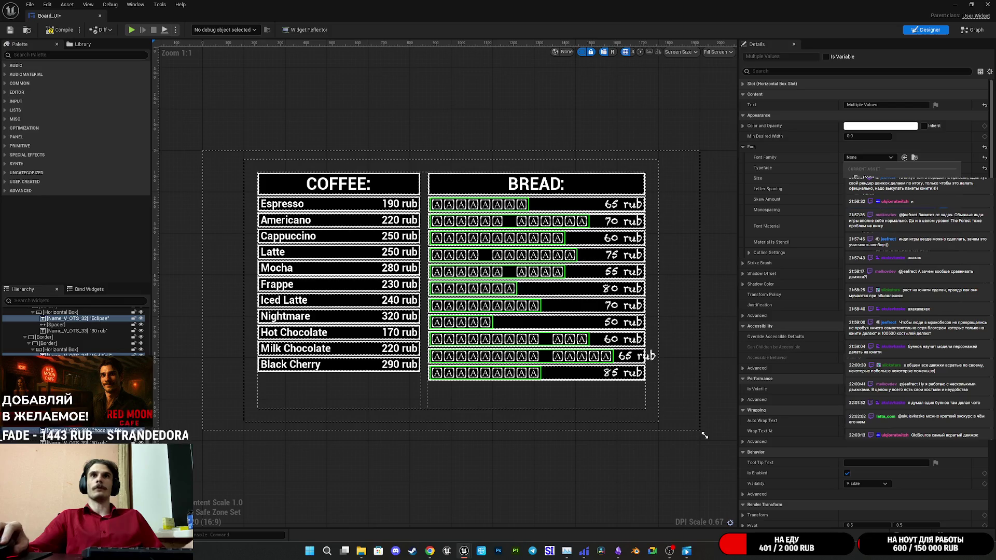
key(ctrl+z)
Paste Chalkduster_Font onto the BREAD: and COFFEE: headers
click(542, 187)
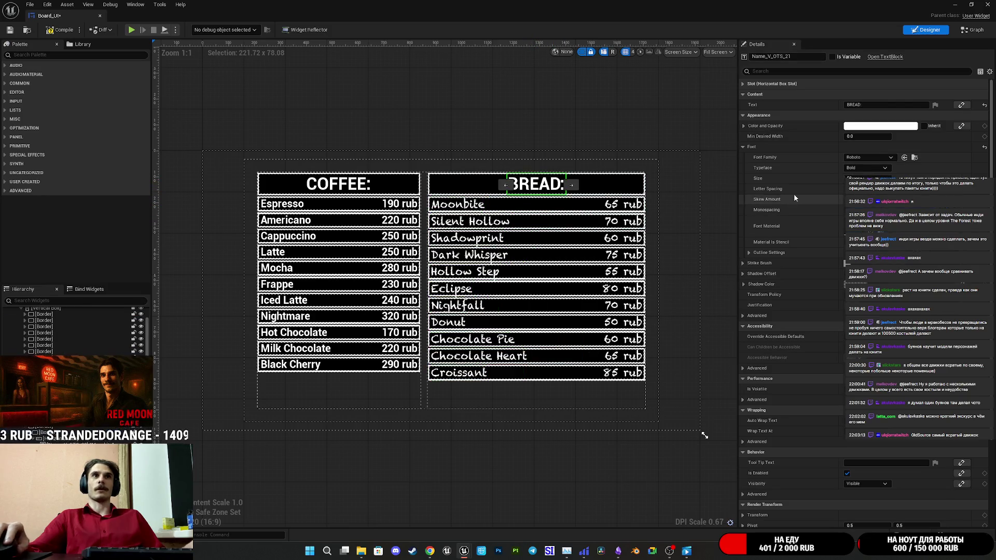
key(ctrl+v)
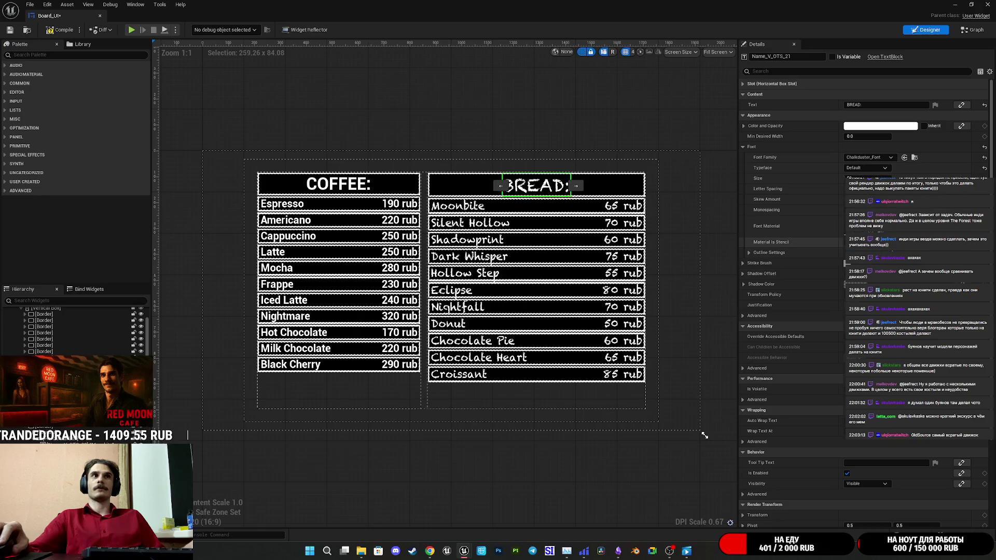
click(338, 184)
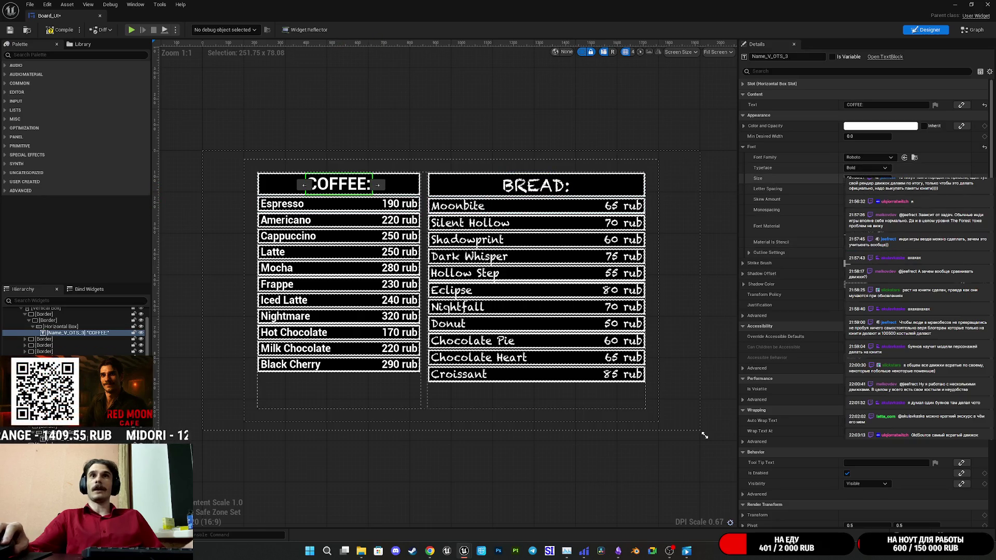
key(ctrl+v)
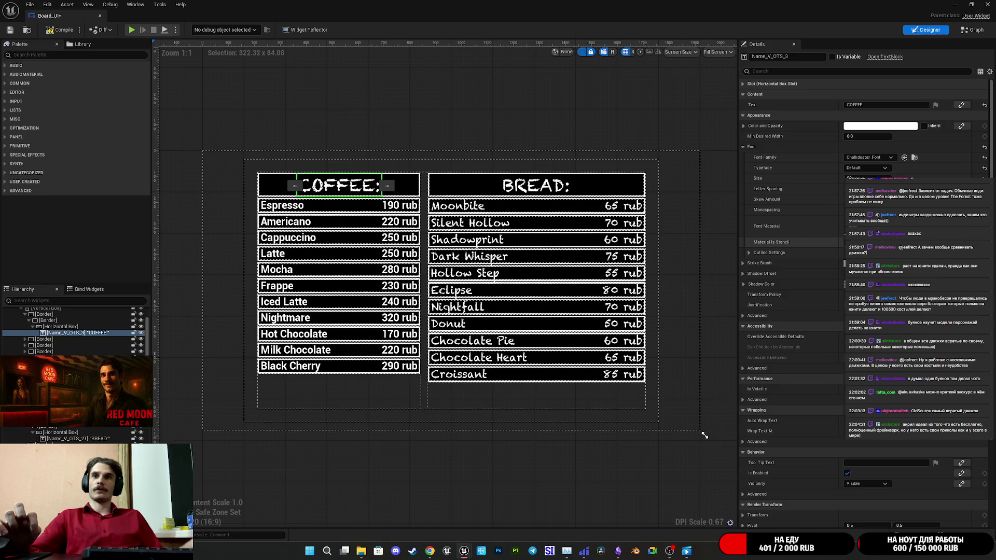
Set all coffee price texts, Espresso through Black Cherry, to Chalkduster_Font
click(398, 367)
ctrl+click(399, 350)
ctrl+click(399, 334)
ctrl+click(401, 320)
ctrl+click(404, 302)
ctrl+click(408, 287)
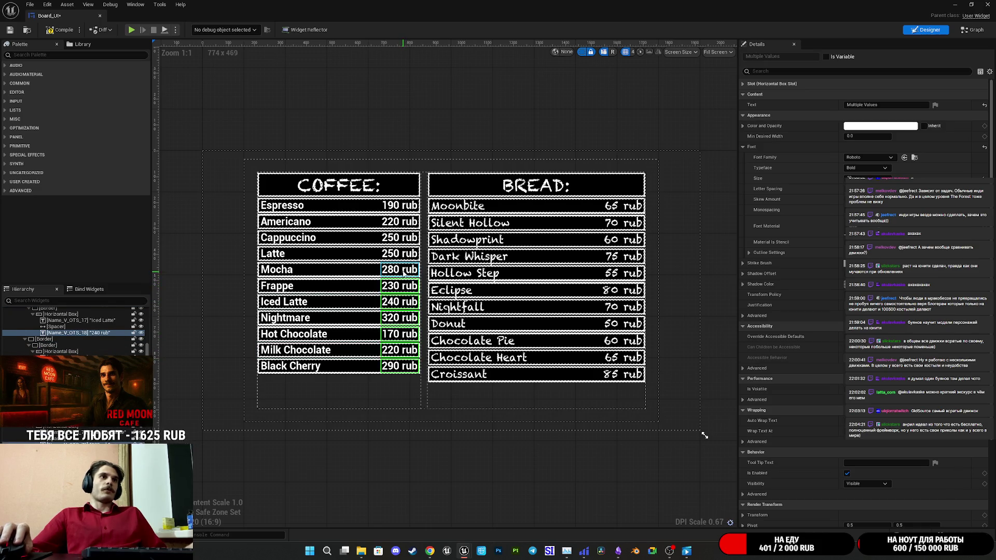
ctrl+click(404, 272)
ctrl+click(404, 254)
ctrl+click(404, 237)
ctrl+click(402, 222)
ctrl+click(399, 206)
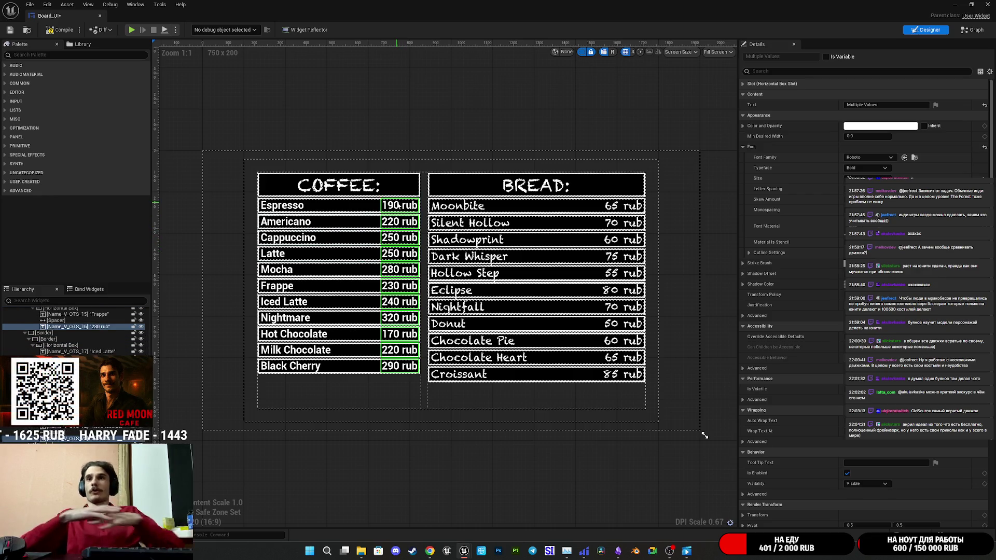
click(864, 155)
click(868, 177)
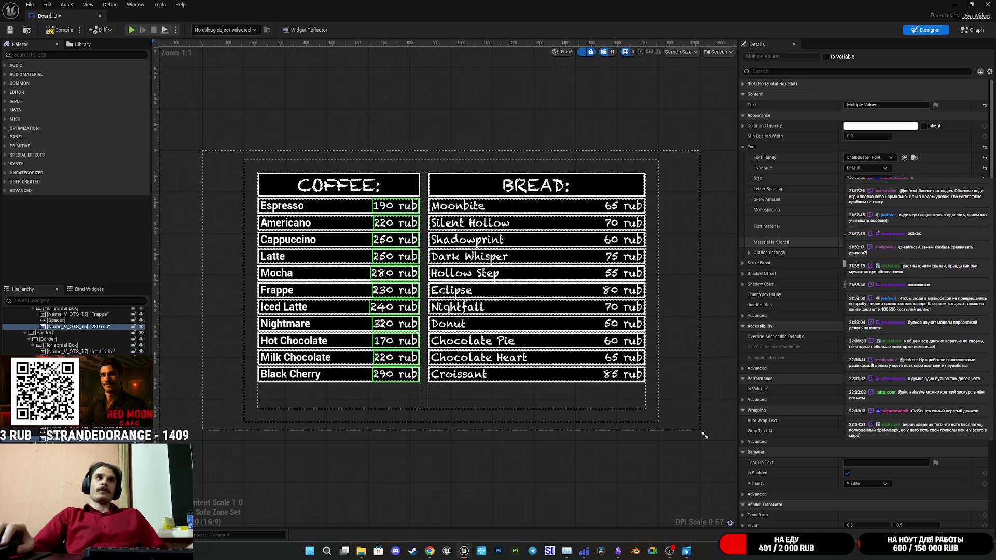
Set the coffee name texts, Black Cherry up to Americano, to Chalkduster_Font
click(283, 377)
ctrl+click(291, 359)
ctrl+click(297, 343)
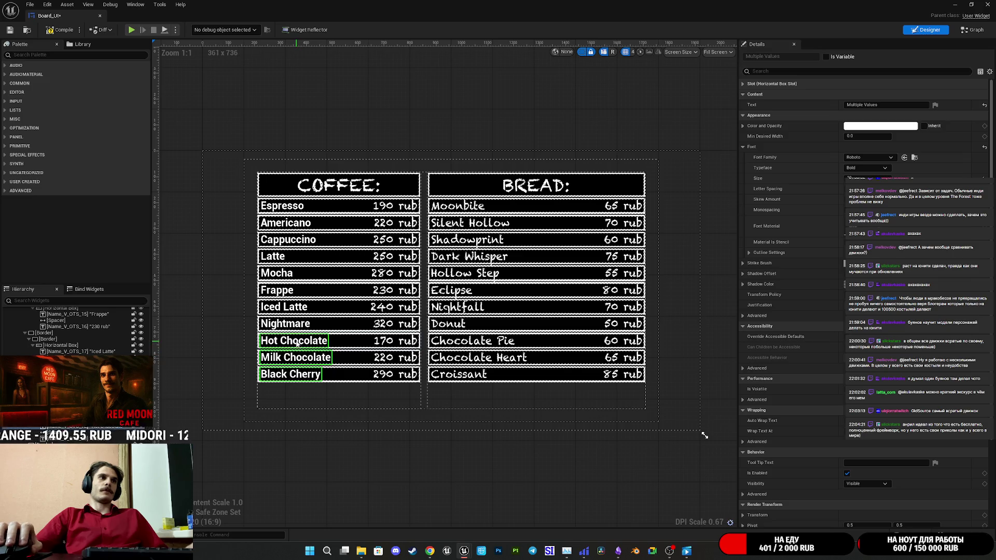
ctrl+click(285, 324)
ctrl+click(282, 308)
ctrl+click(279, 292)
ctrl+click(276, 260)
ctrl+click(283, 240)
ctrl+click(286, 222)
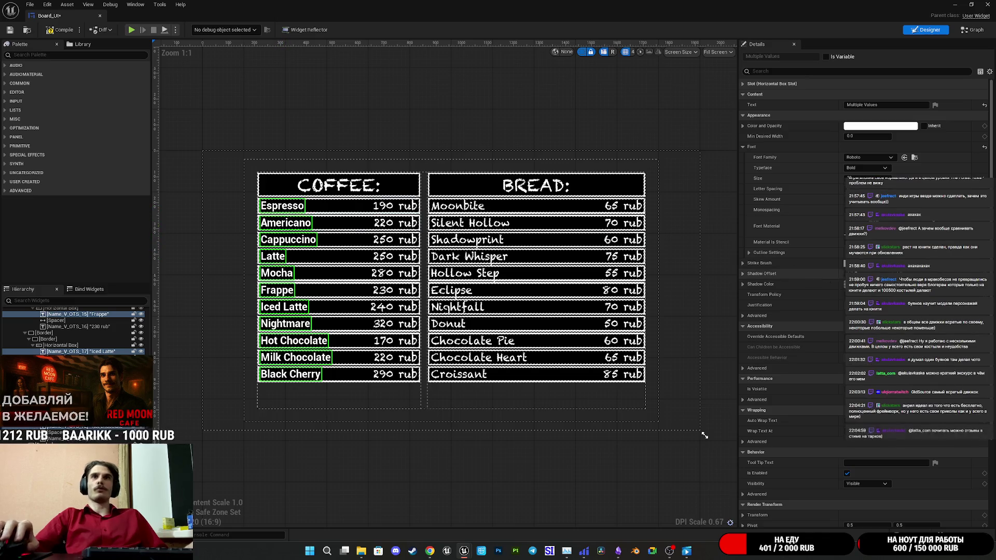
click(887, 158)
click(866, 167)
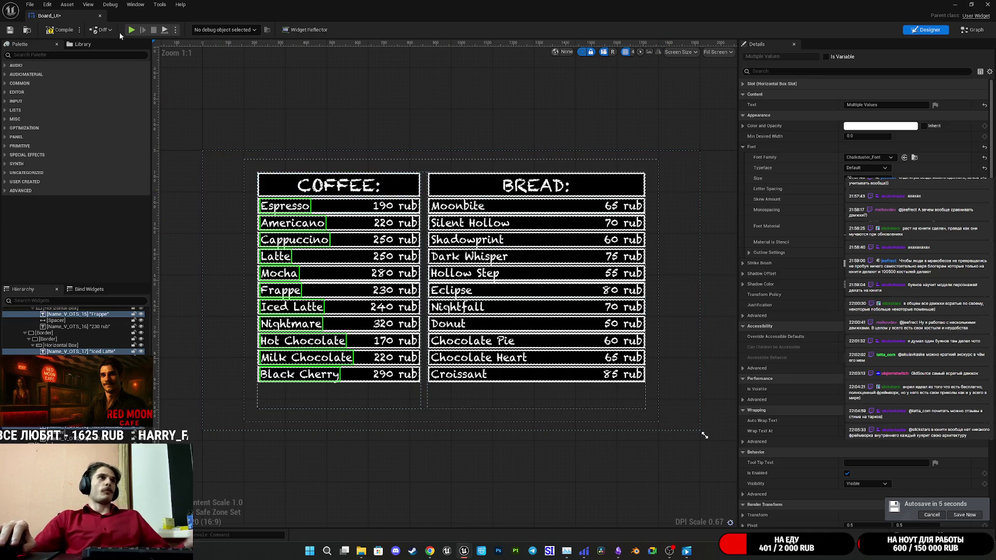
Compile Board_UI so the Chalkduster_Font price board changes take effect
click(59, 29)
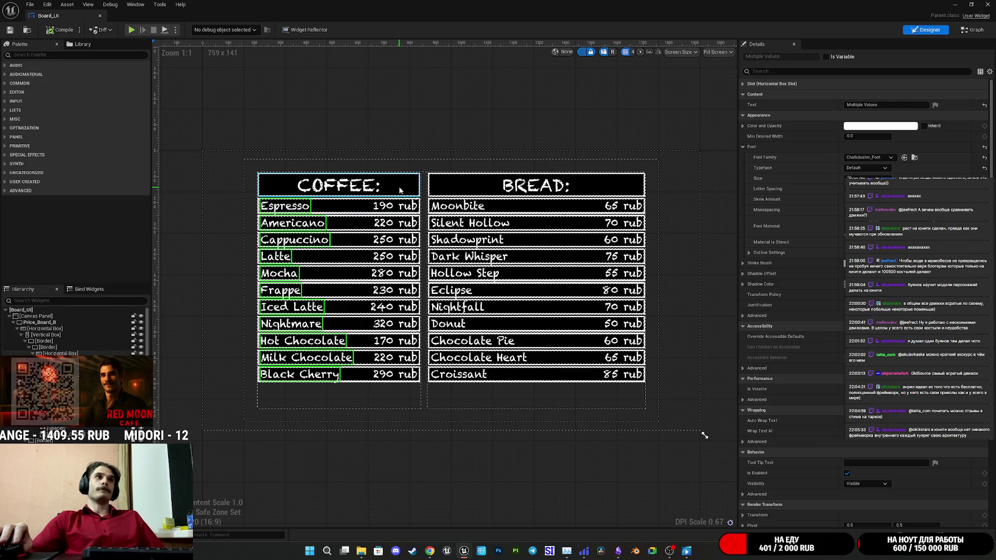
Set the Coffee rows, Espresso through Black Cherry, to fill the column's height
click(89, 353)
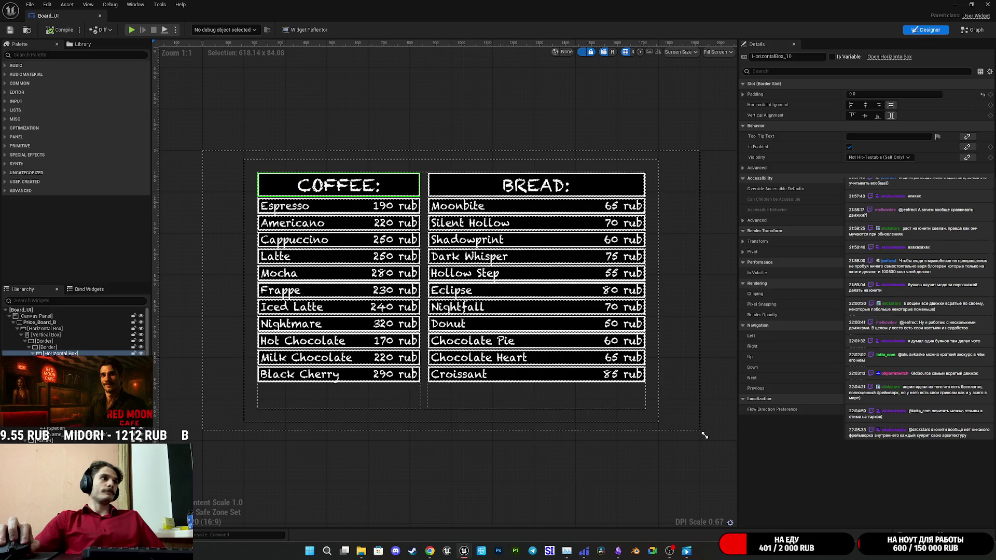
click(47, 335)
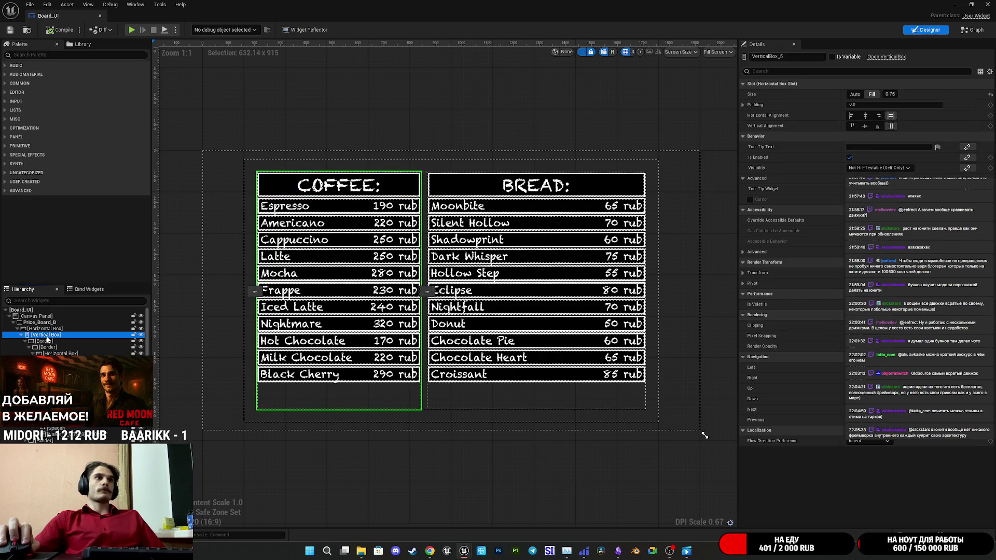
click(42, 341)
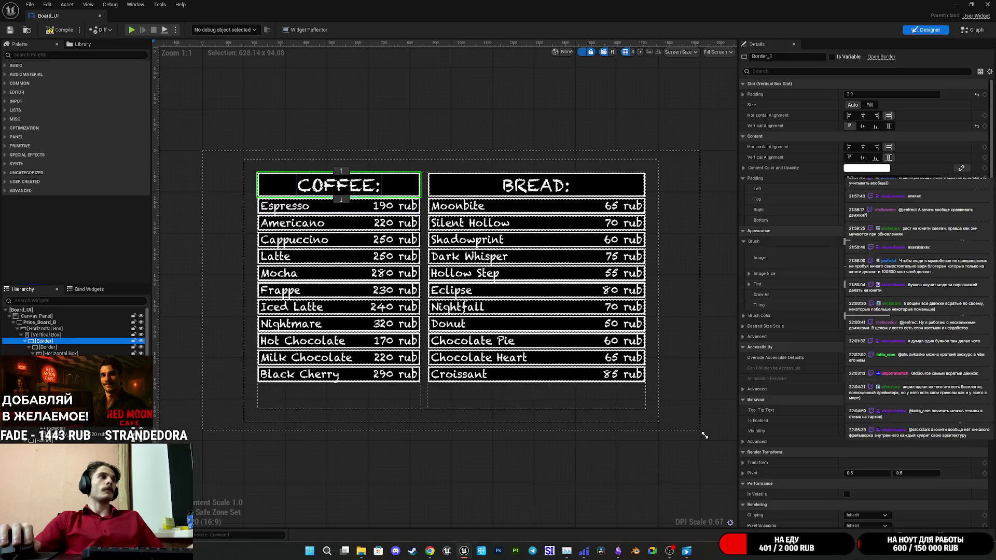
click(25, 341)
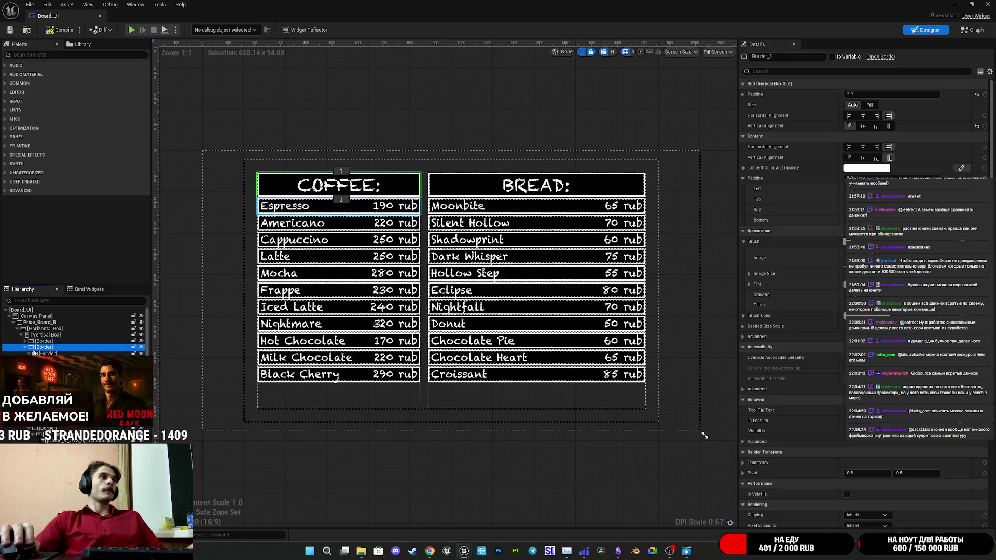
click(42, 347)
ctrl+click(44, 372)
ctrl+click(44, 428)
ctrl+click(44, 447)
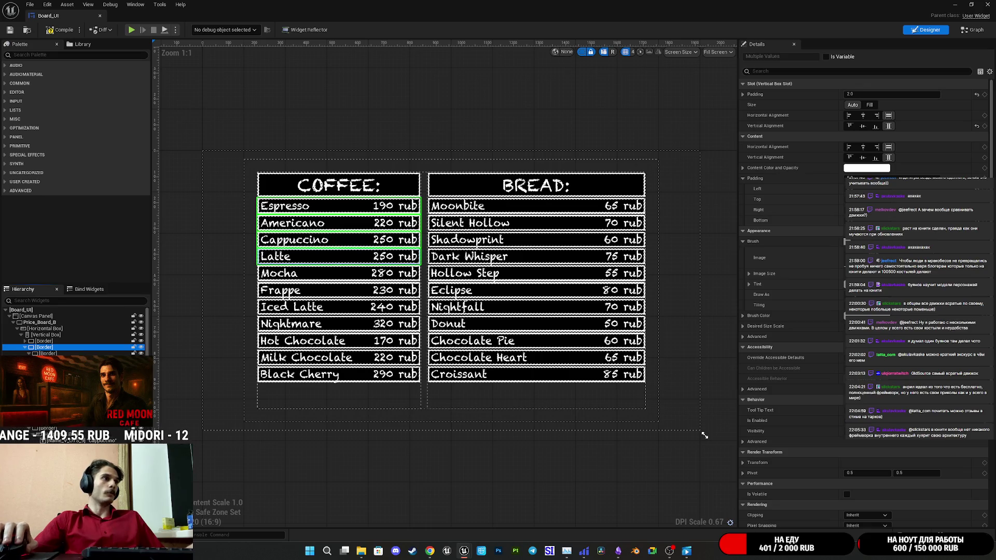
ctrl+click(44, 466)
scroll(78, 415, down, 3)
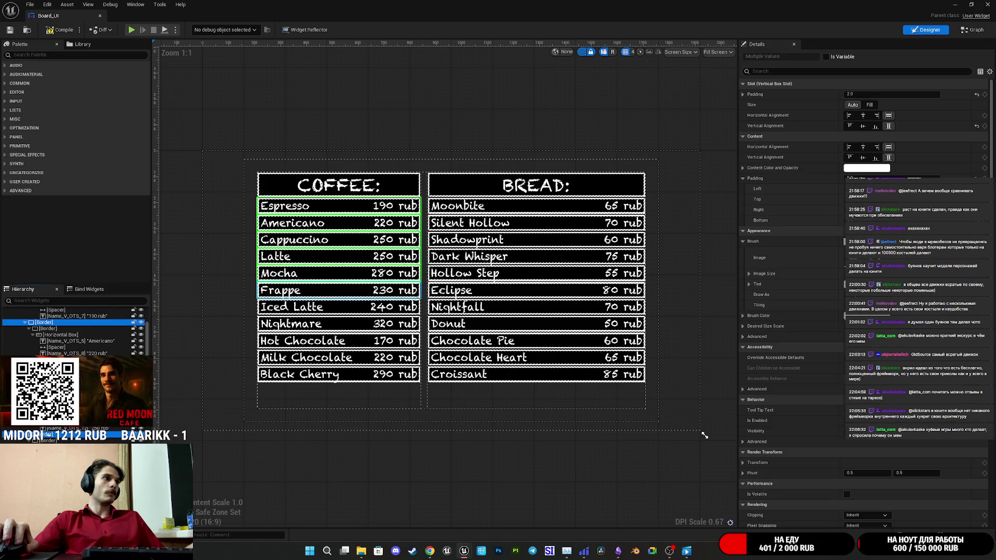
ctrl+click(52, 431)
scroll(52, 431, down, 3)
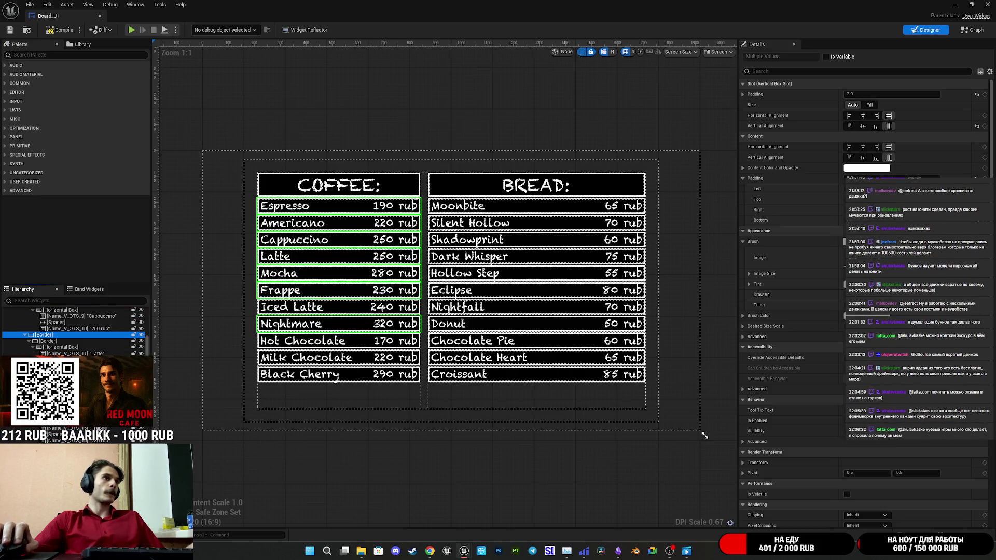
ctrl+click(44, 484)
scroll(44, 484, down, 3)
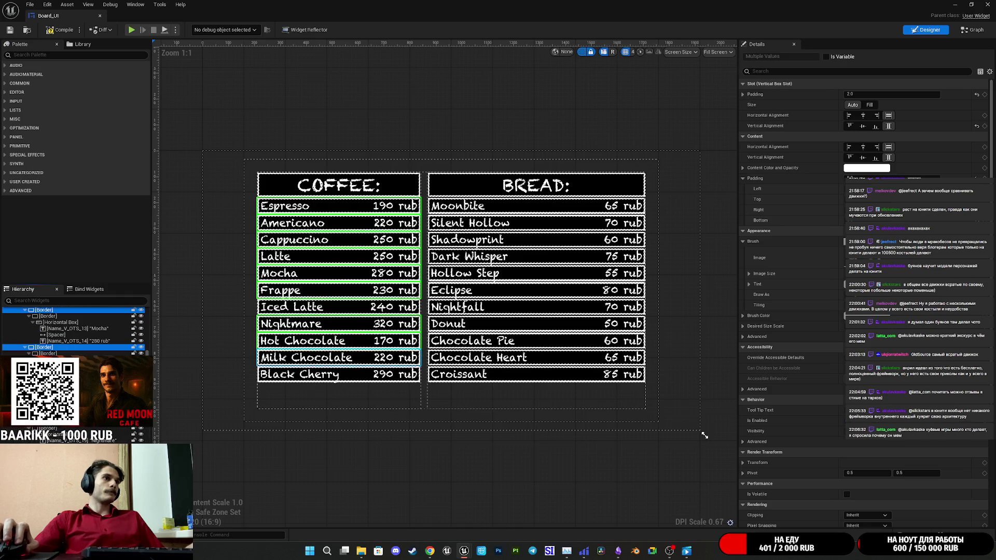
ctrl+click(45, 484)
scroll(44, 484, down, 3)
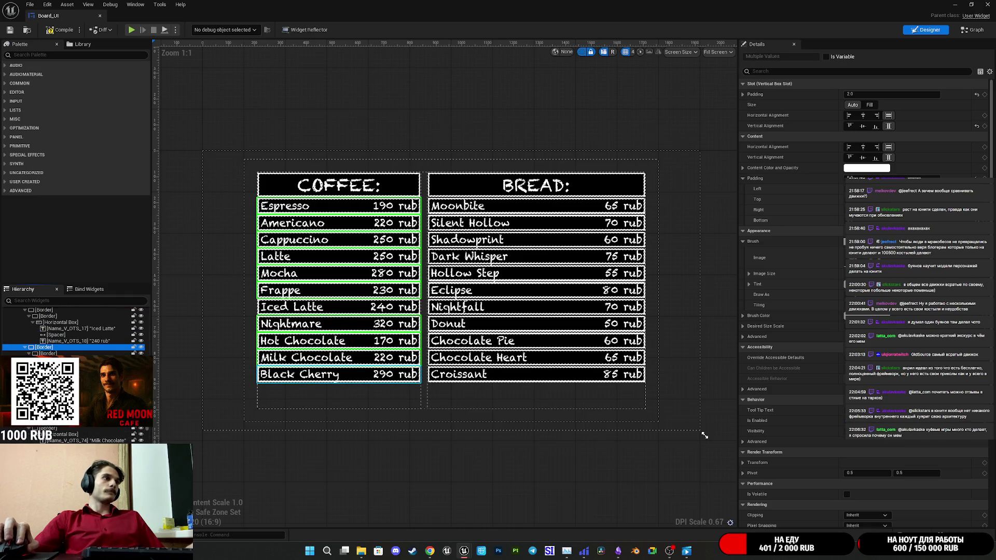
ctrl+click(44, 484)
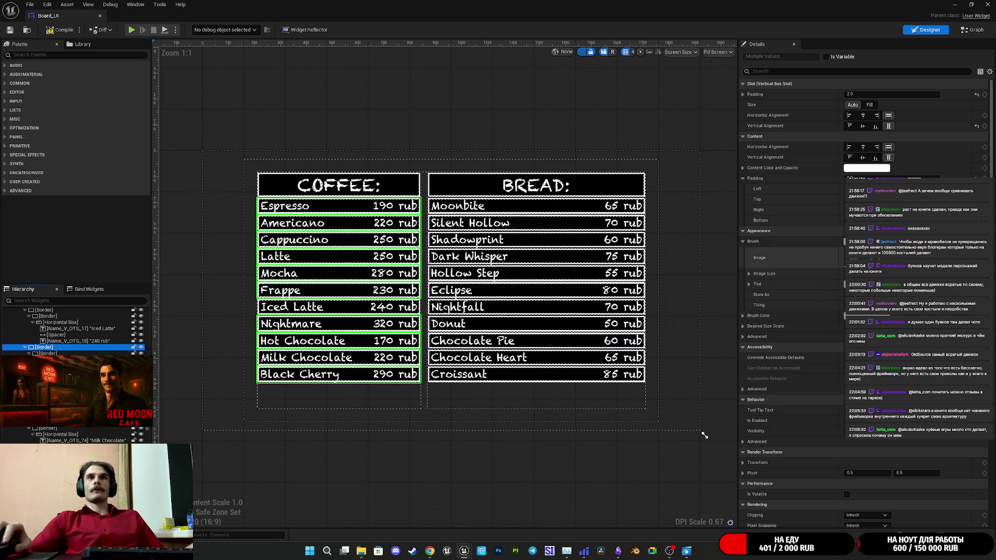
click(870, 104)
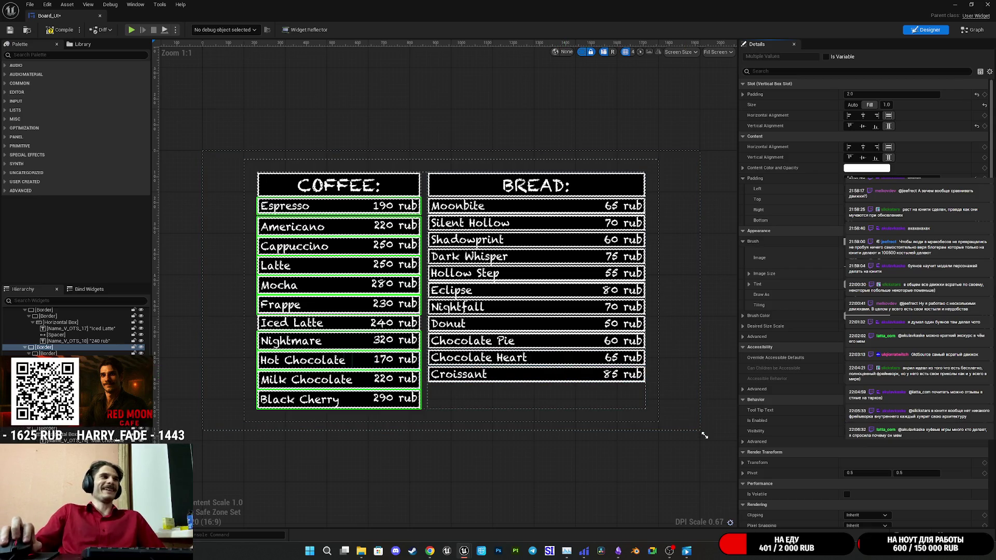
Set the Bread rows, Moonbite through Croissant, to Fill, then deselect them
scroll(62, 332, up, 10)
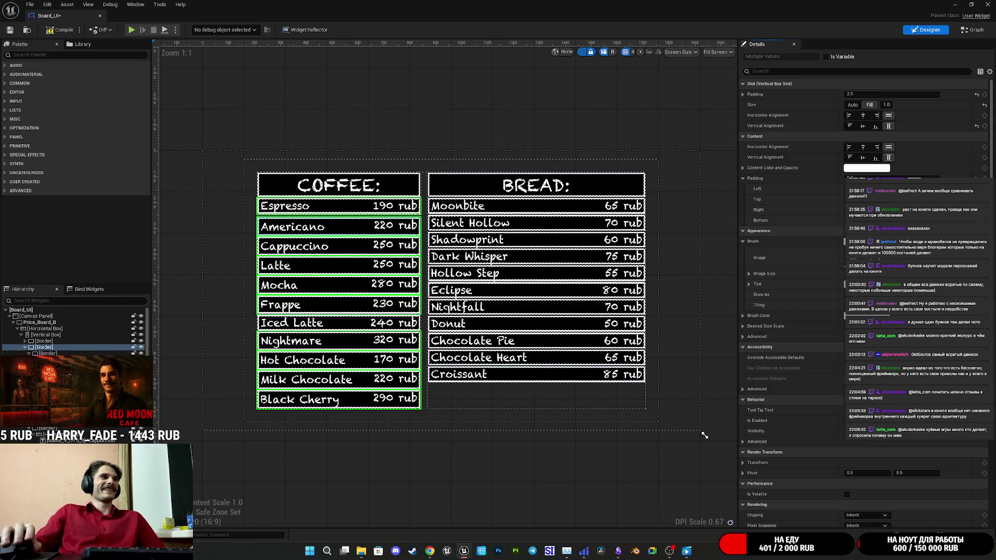
click(25, 347)
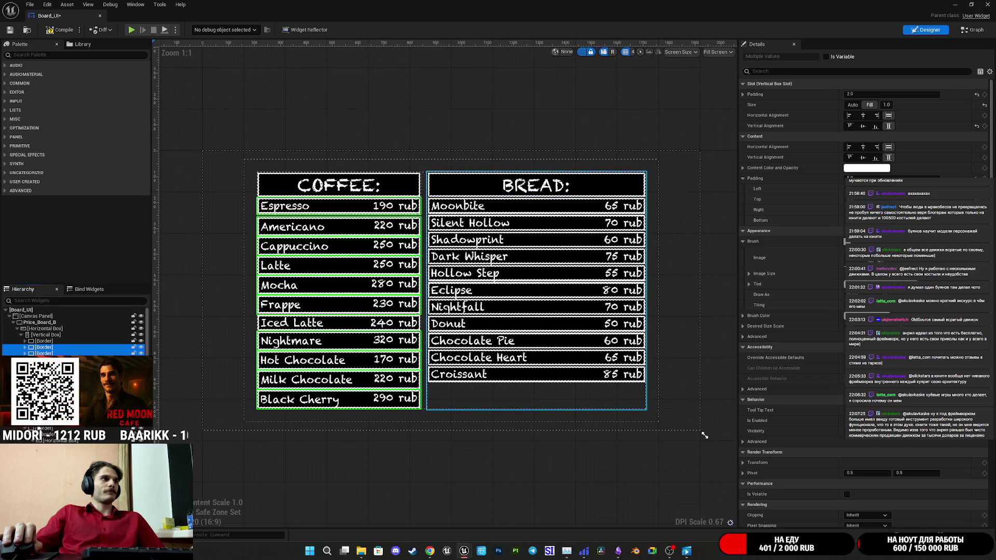
click(48, 441)
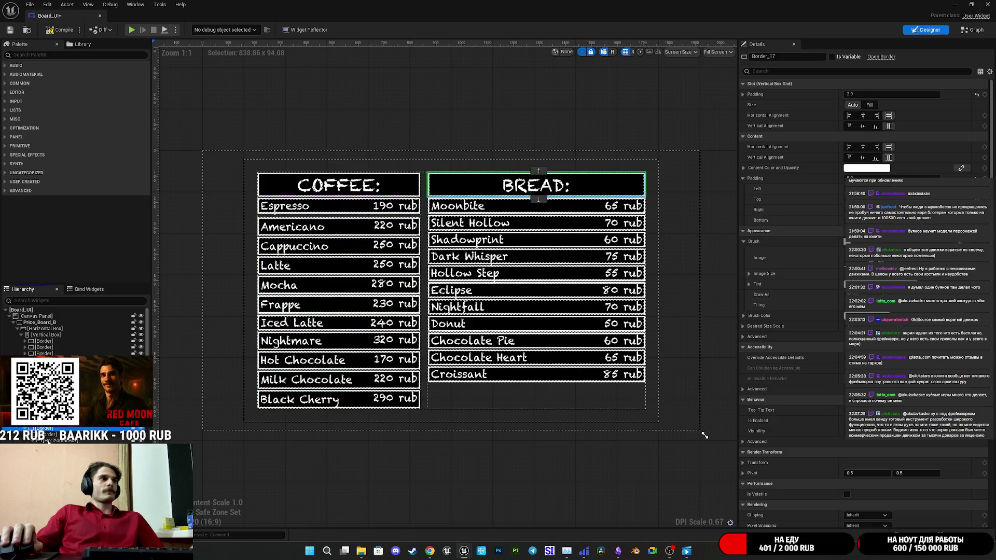
click(48, 447)
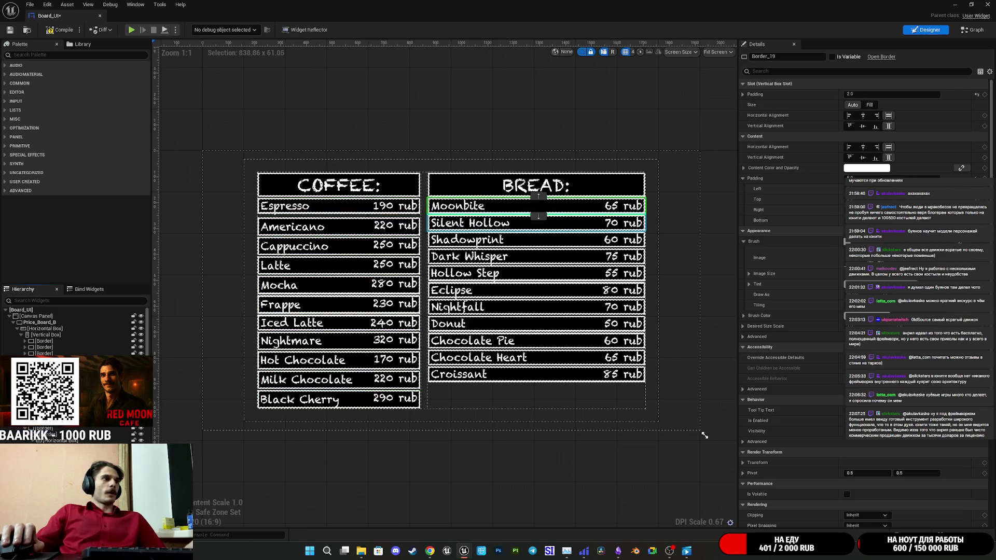
ctrl+click(48, 453)
ctrl+click(48, 459)
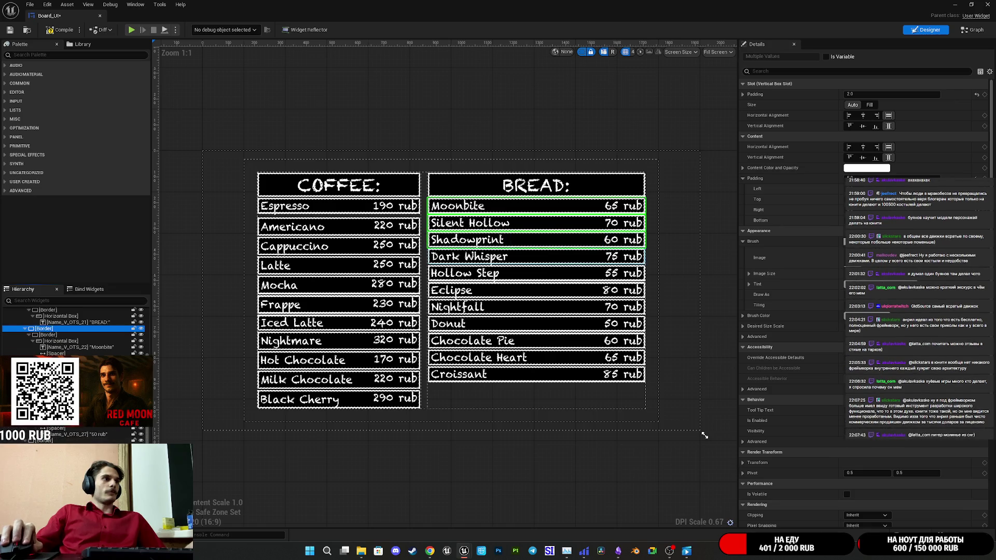
ctrl+click(59, 437)
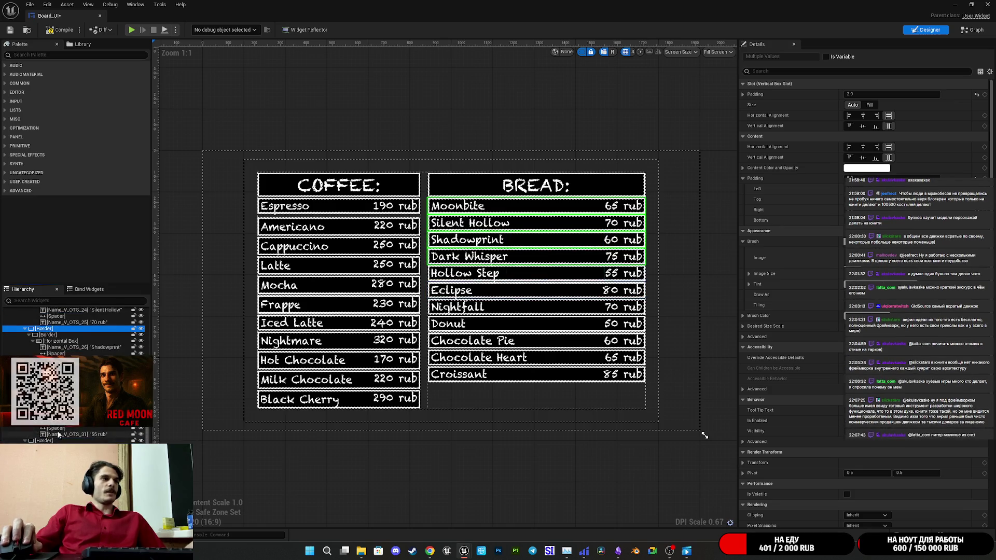
ctrl+click(46, 440)
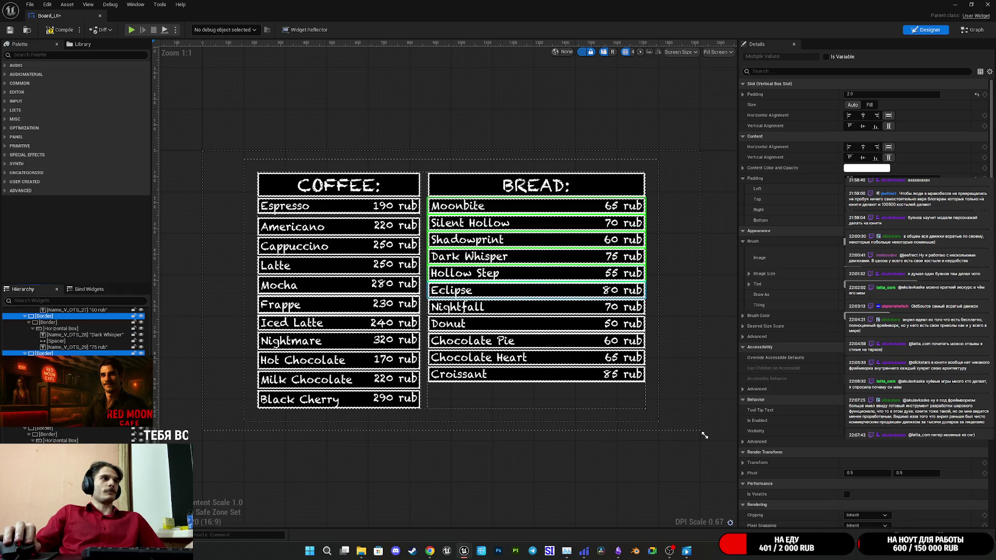
ctrl+click(45, 440)
ctrl+click(45, 427)
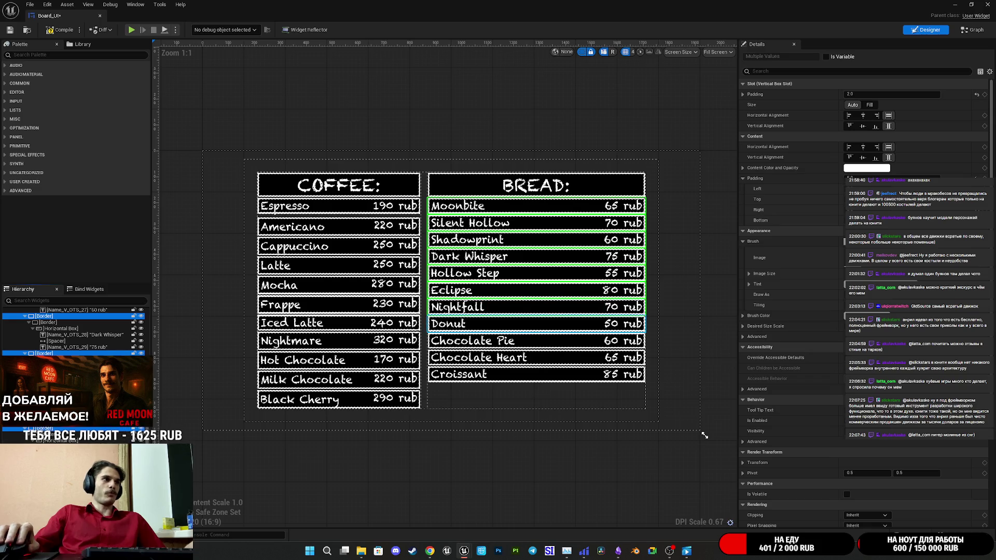
ctrl+click(46, 435)
ctrl+click(46, 436)
ctrl+click(46, 441)
ctrl+click(46, 449)
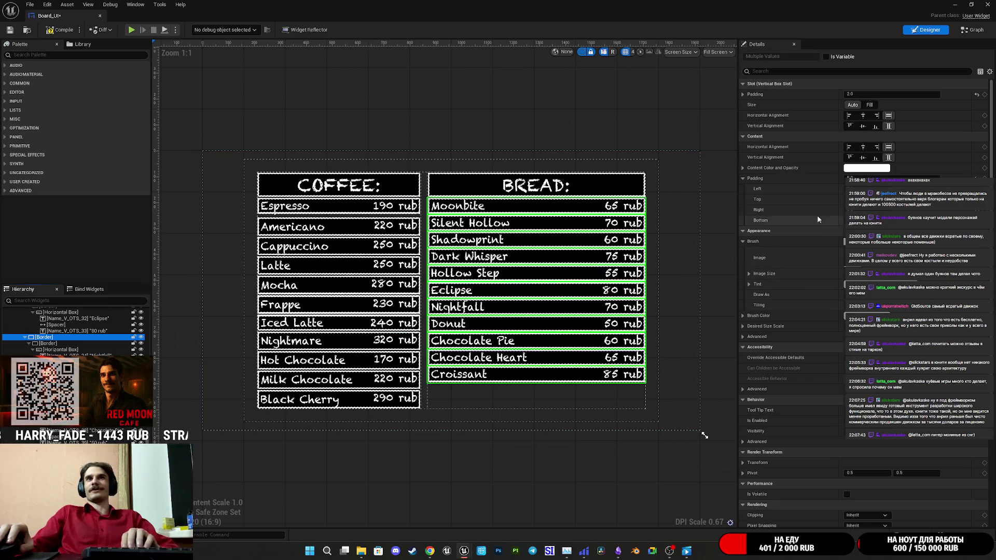
click(873, 105)
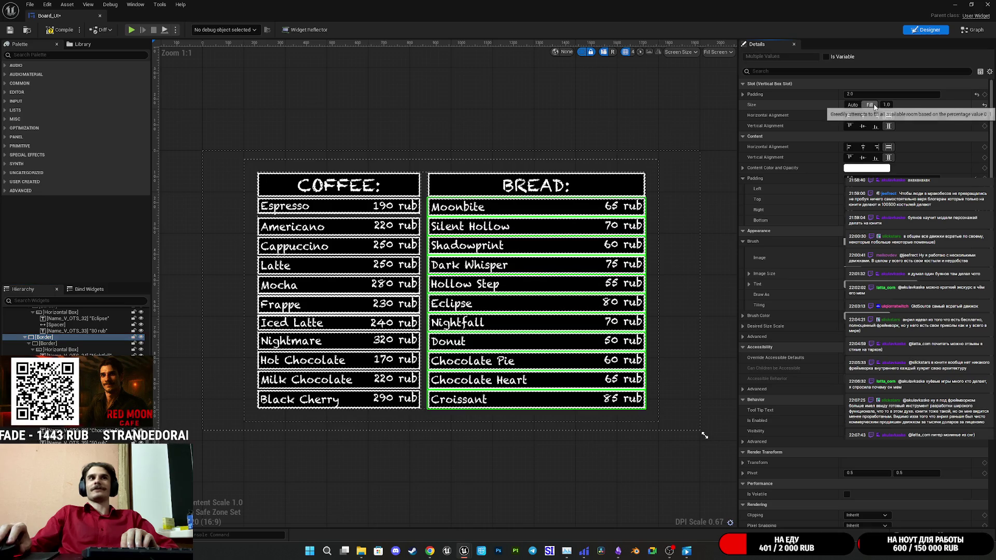
click(646, 478)
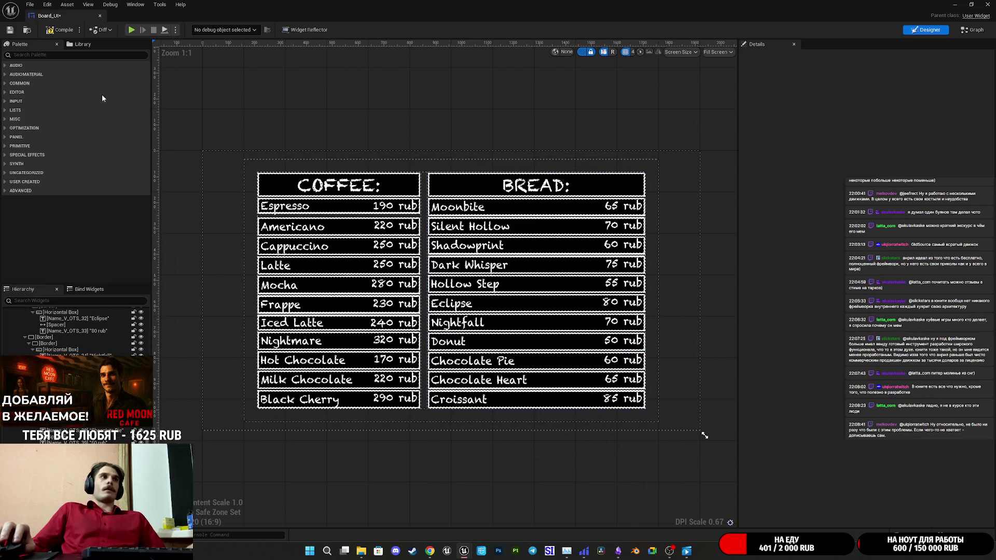
Save Board_UI and switch to its EventGraph
click(10, 30)
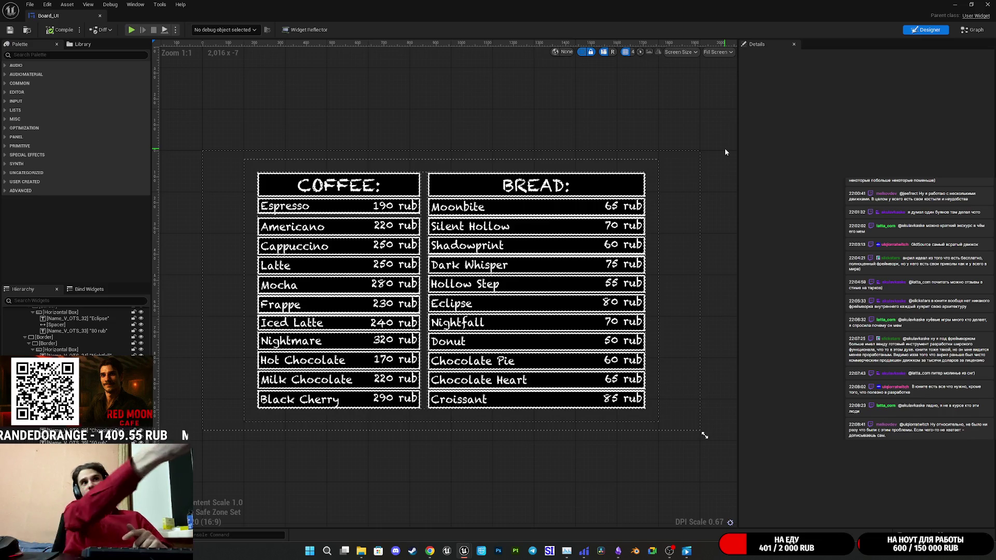
click(973, 29)
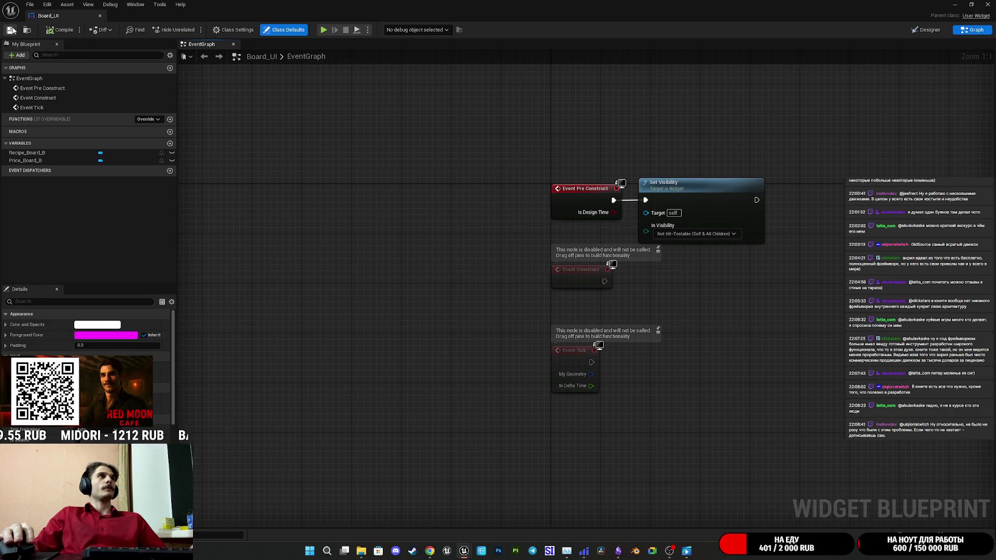
Wire Recipe_Board_B and Price_Board_B getters into Set Visibility's Target beside Event Pre Construct
click(692, 205)
mouse_move(43, 154)
mouse_down()
mouse_move(426, 217)
mouse_move(647, 212)
mouse_move(312, 254)
mouse_move(646, 212)
mouse_up()
click(339, 261)
mouse_move(326, 264)
mouse_down()
mouse_move(409, 271)
mouse_move(425, 245)
mouse_up()
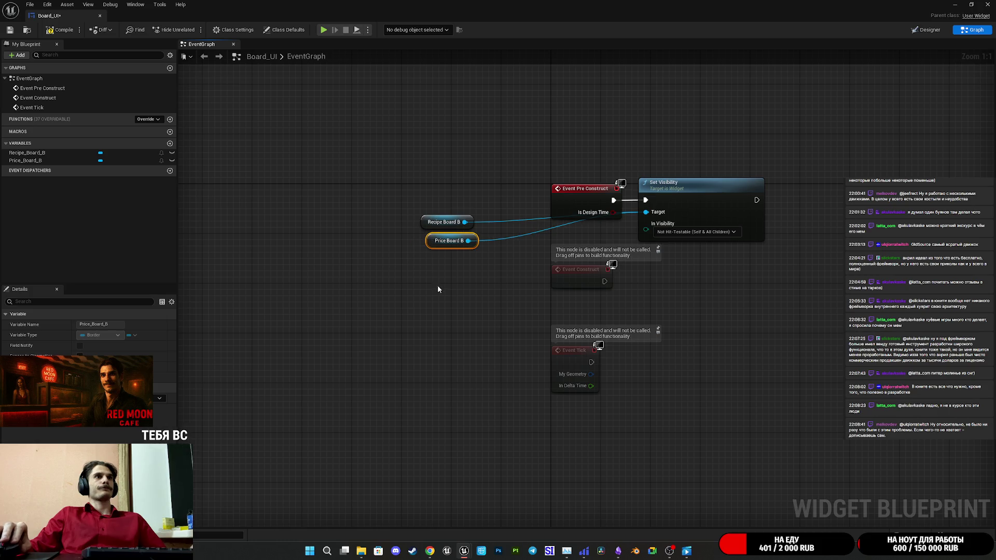
drag(440, 291, 399, 176)
mouse_move(427, 242)
mouse_down()
mouse_move(565, 268)
mouse_move(571, 254)
mouse_move(571, 322)
mouse_up()
click(506, 285)
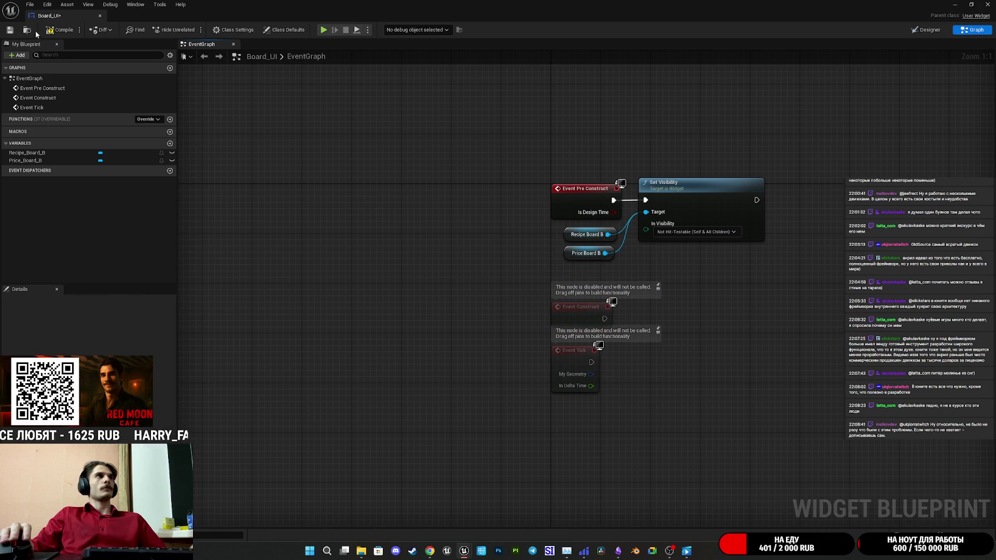
Set In Visibility to Collapsed, then compile and save Board_UI
click(9, 30)
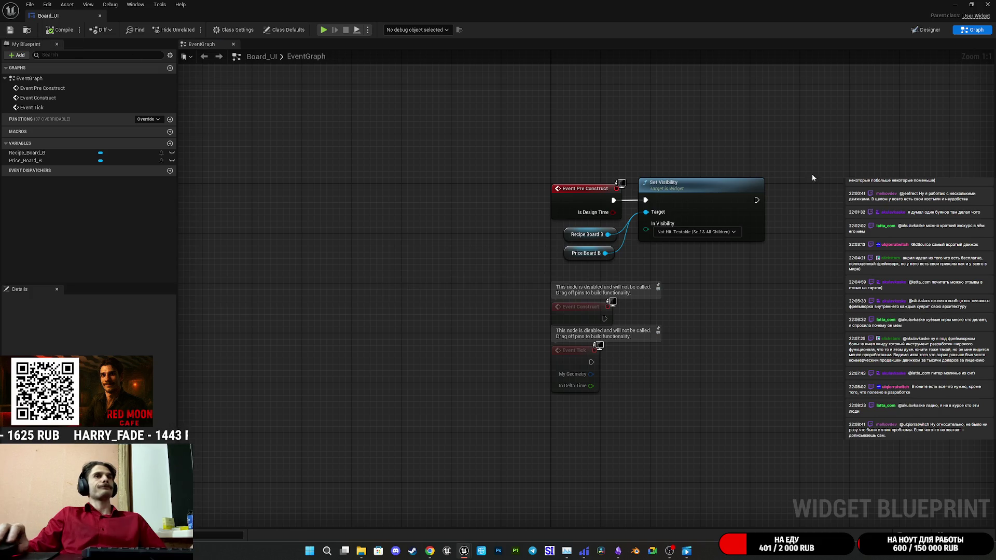
click(925, 30)
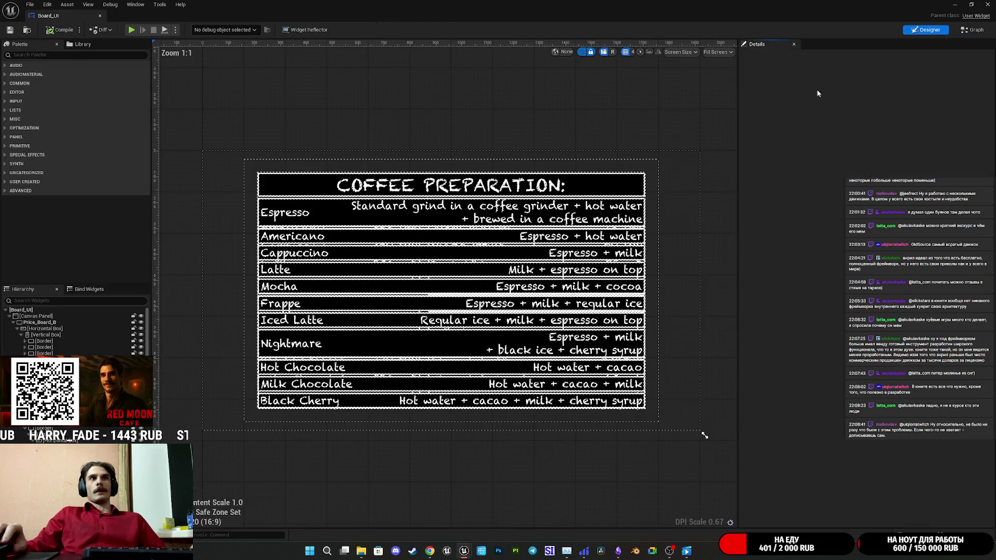
click(974, 30)
click(695, 231)
click(674, 250)
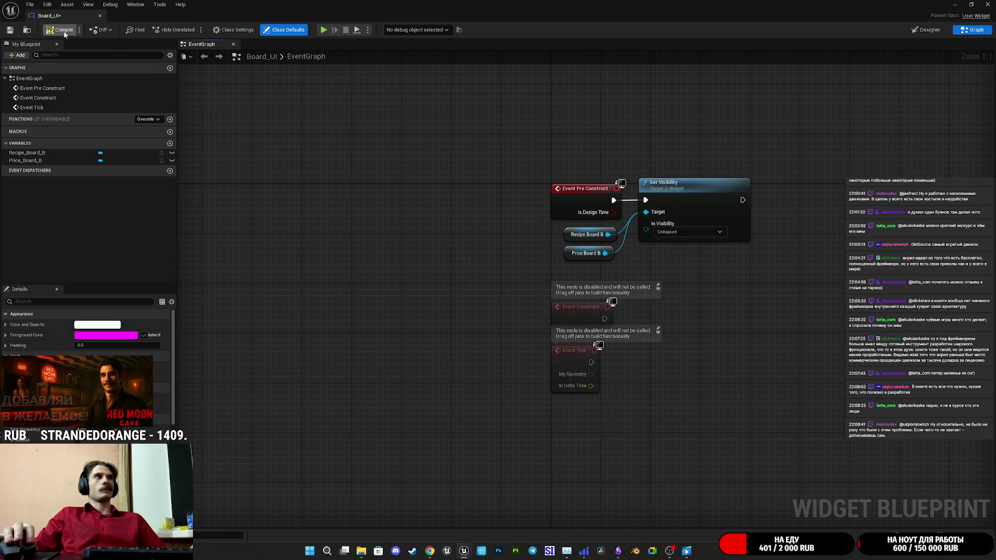
click(10, 30)
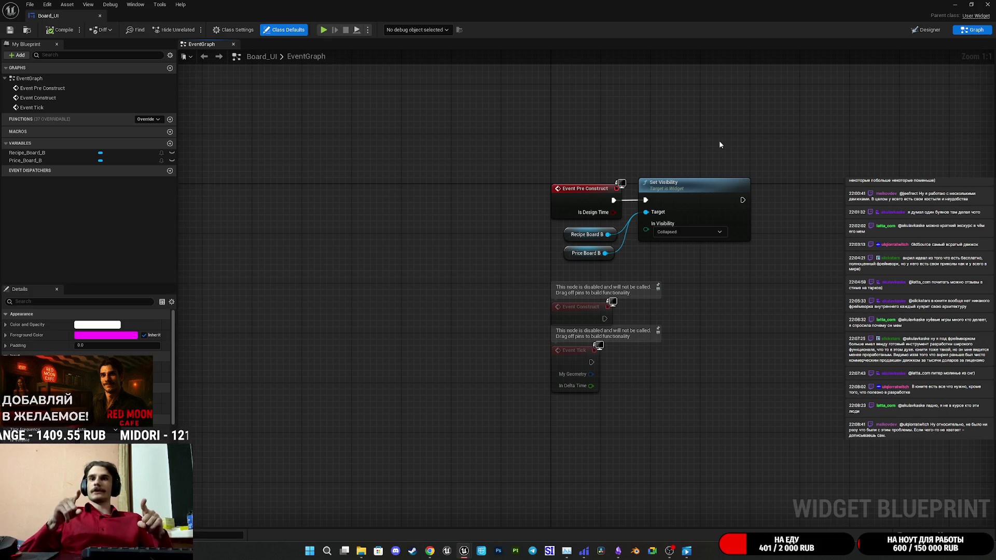
Add a custom event named Show_Board to the graph, then compile and save
right_click(588, 461)
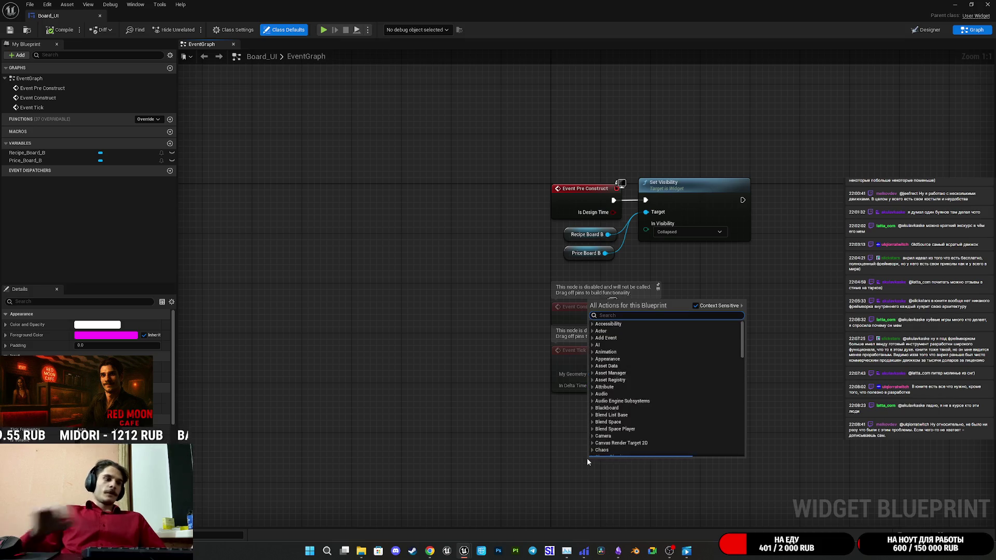
text(show)
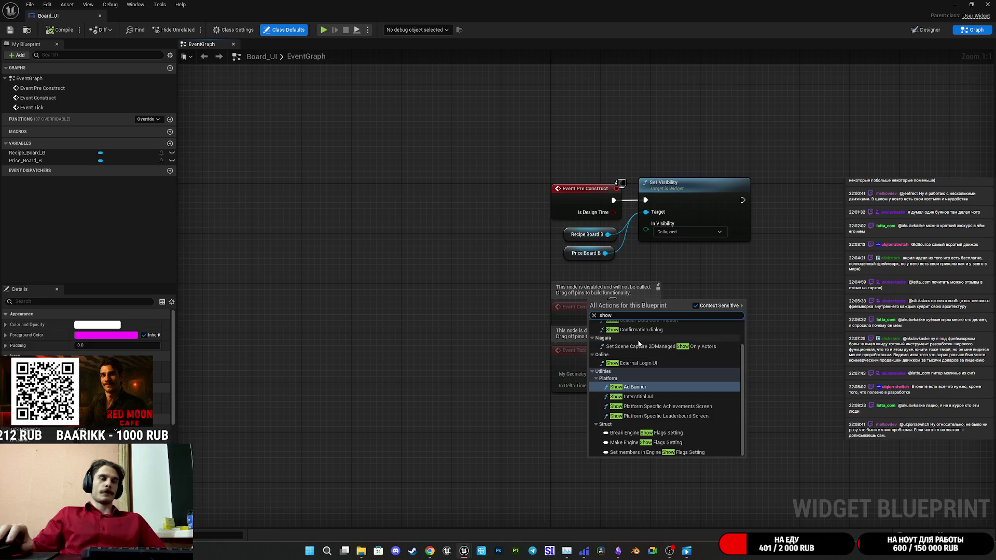
key(BackSpace)
key(BackSpace)
key(BackSpace)
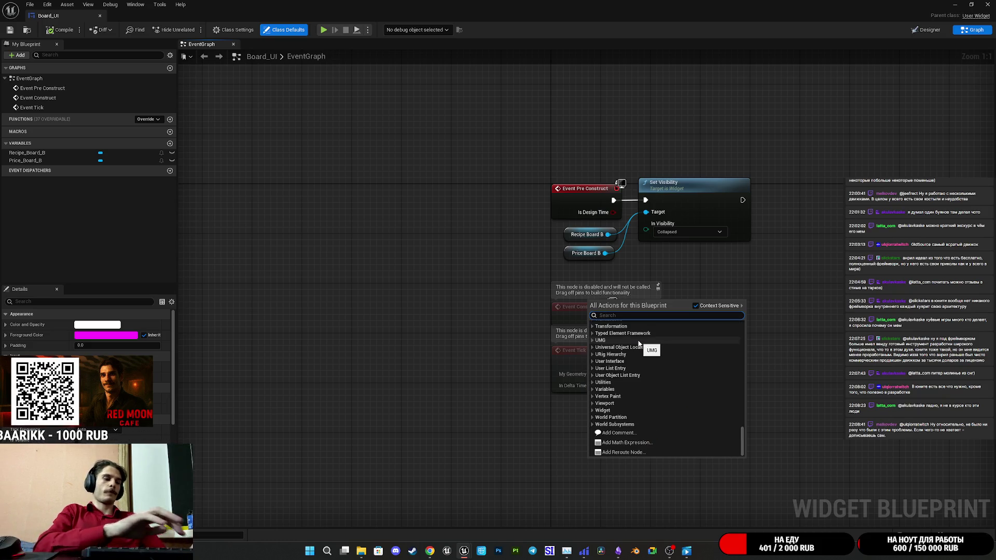
text(custom)
click(637, 339)
text(Show)
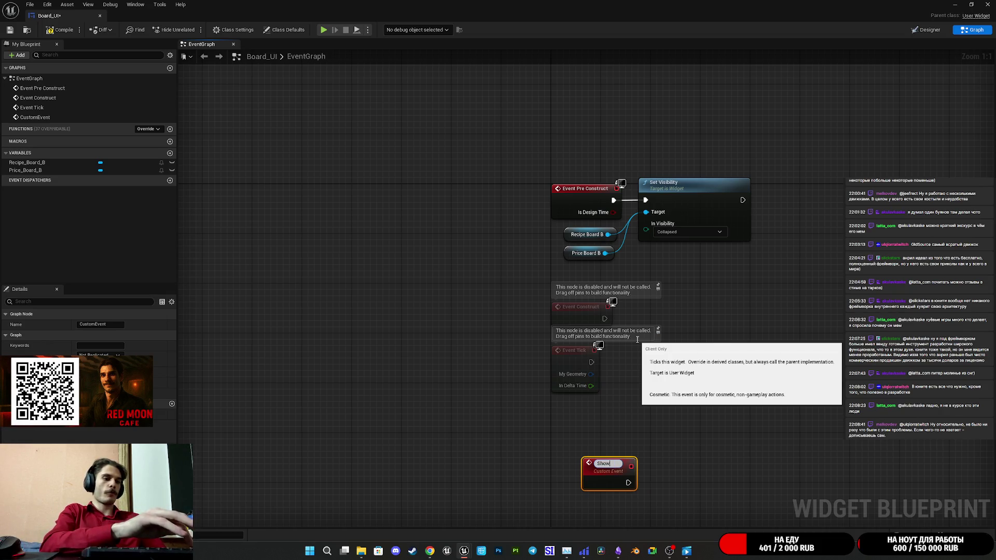
text(_Board)
key(Return)
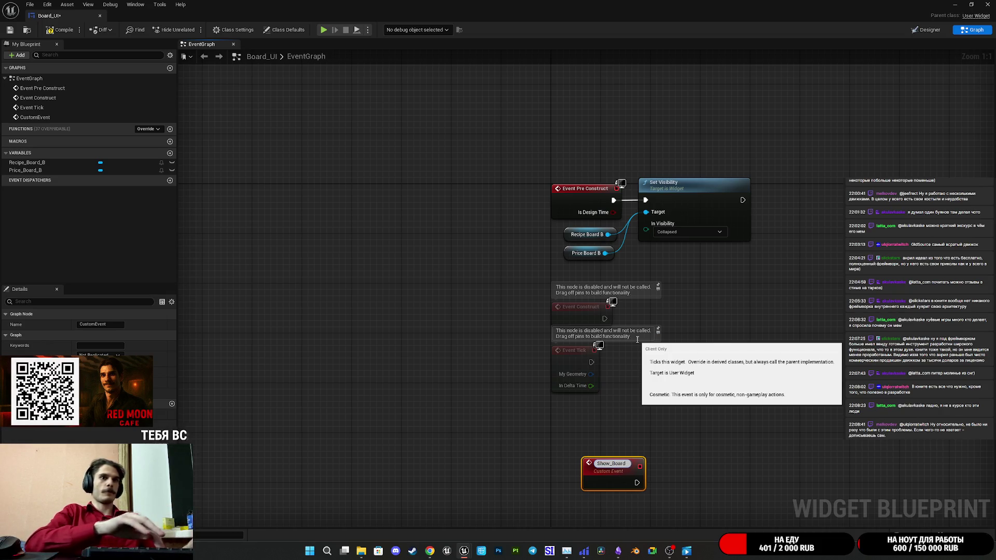
click(52, 32)
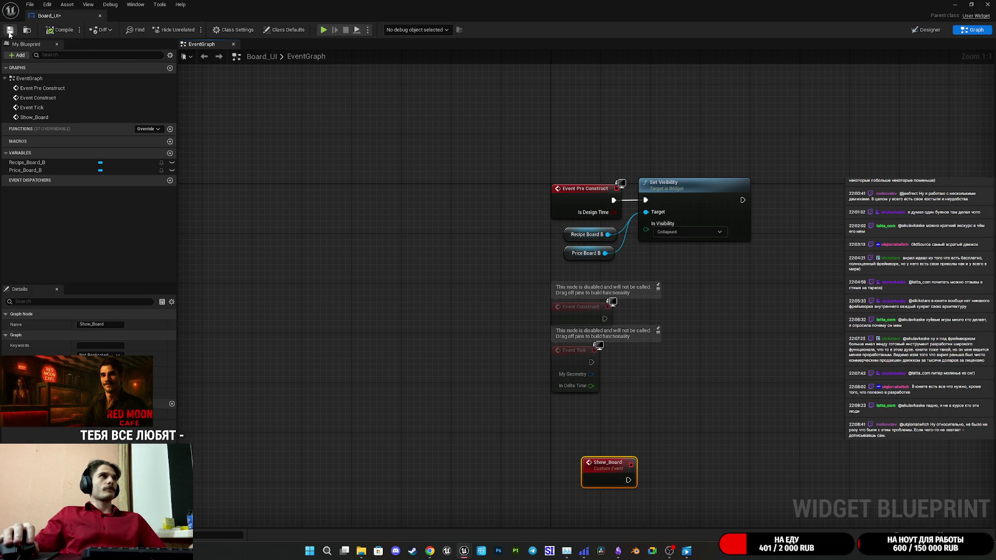
click(488, 374)
mouse_move(489, 374)
mouse_down()
mouse_move(528, 302)
mouse_move(483, 326)
mouse_up()
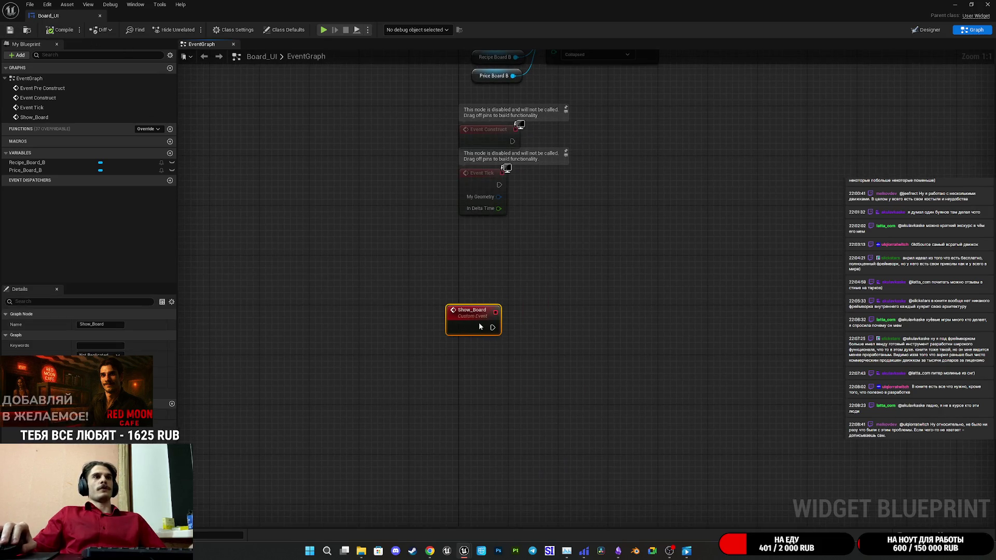
Give Show_Board a renamed String input parameter, then compile and save
click(172, 404)
click(125, 415)
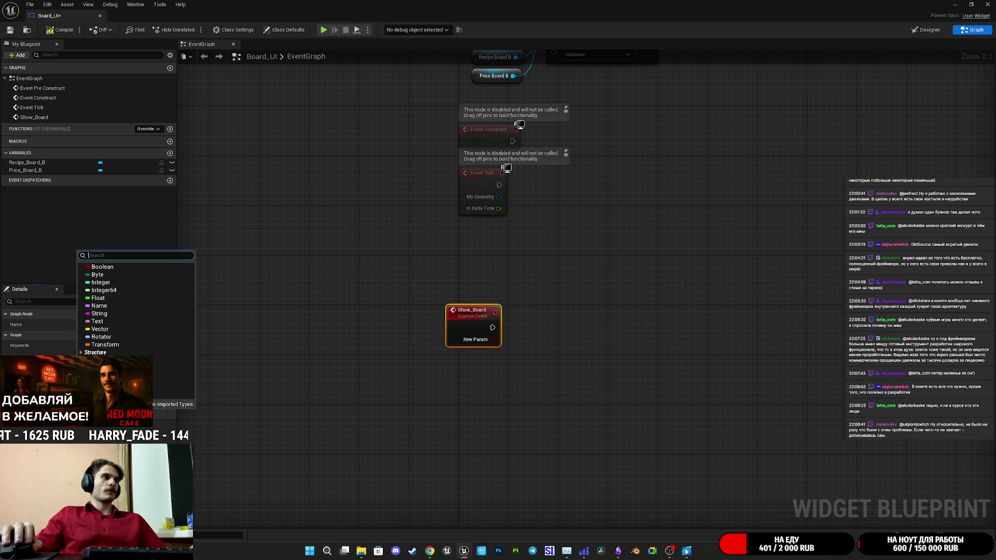
click(98, 314)
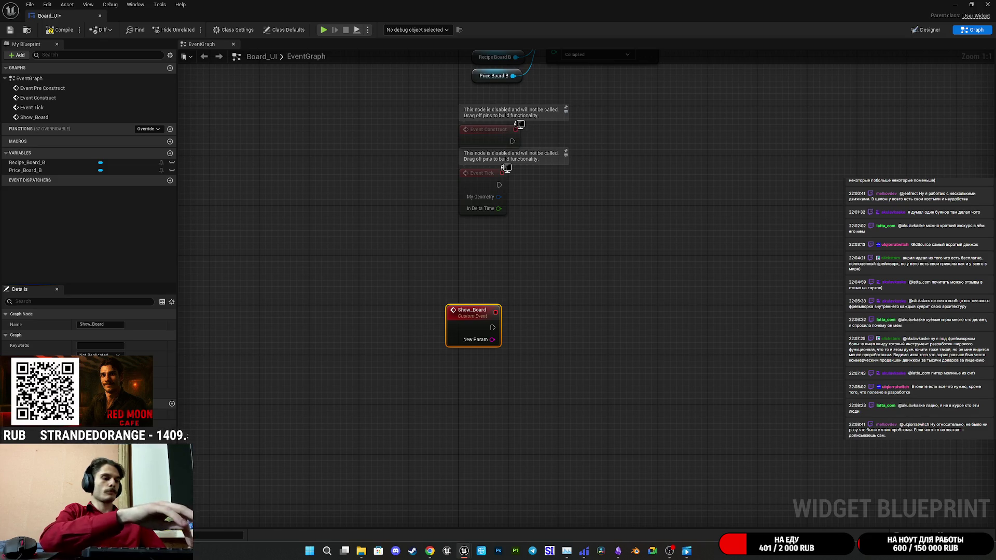
key(Return)
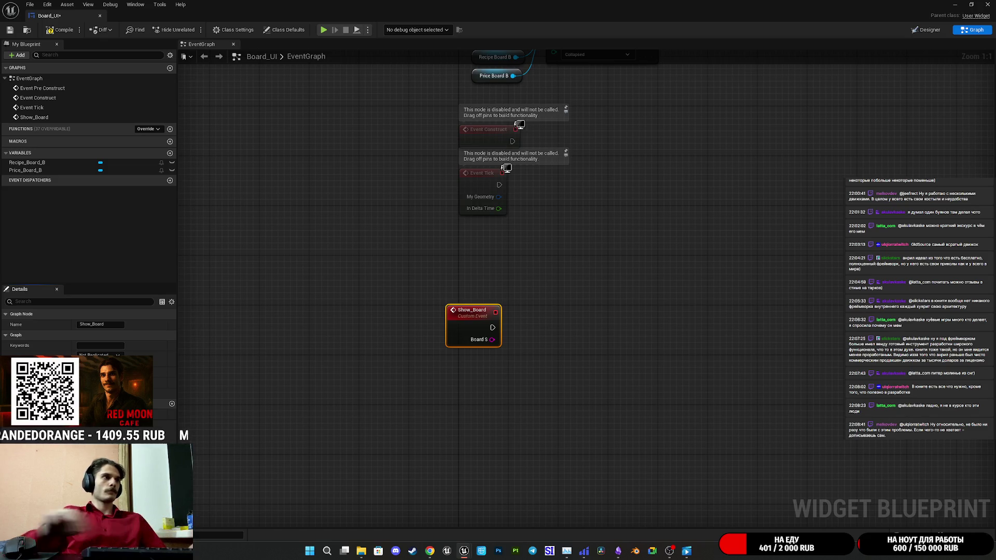
click(58, 29)
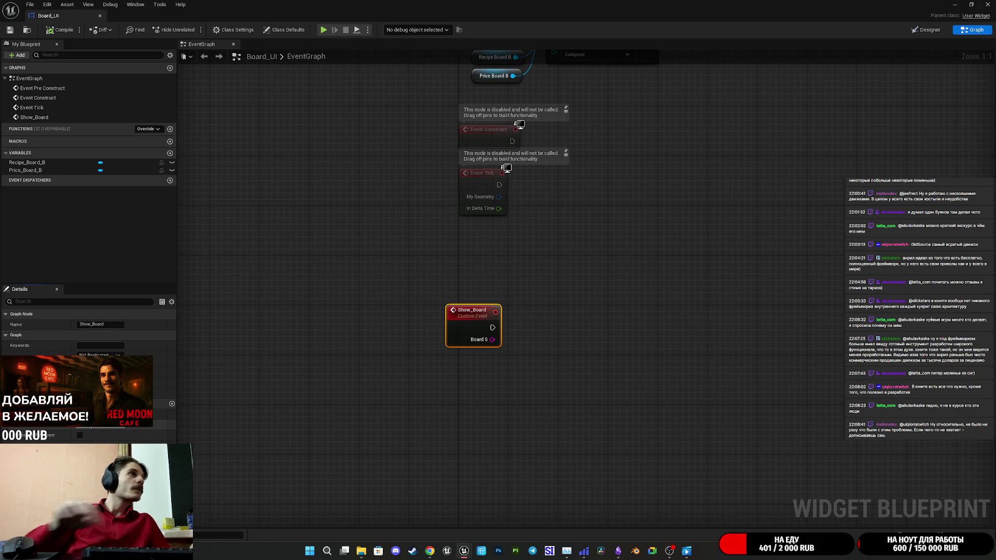
click(449, 398)
click(9, 31)
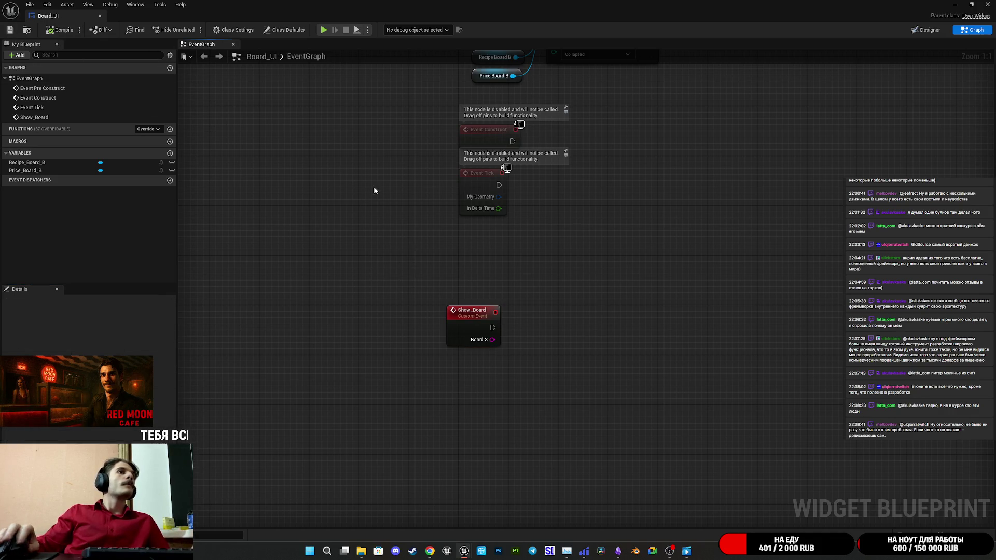
Feed Show_Board's string input into a new Switch on String node with two case pins
drag(529, 344, 530, 345)
text(swi)
click(591, 392)
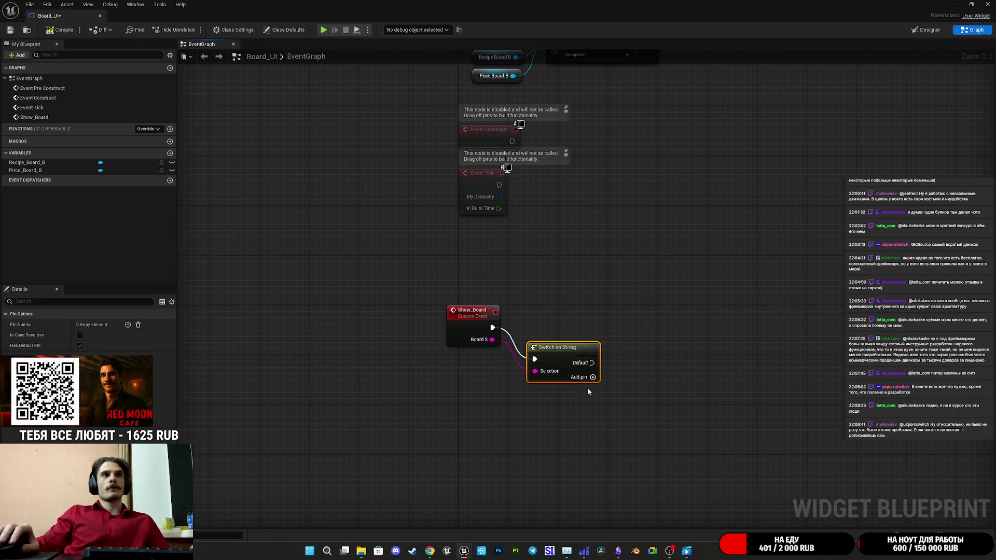
drag(545, 333, 541, 330)
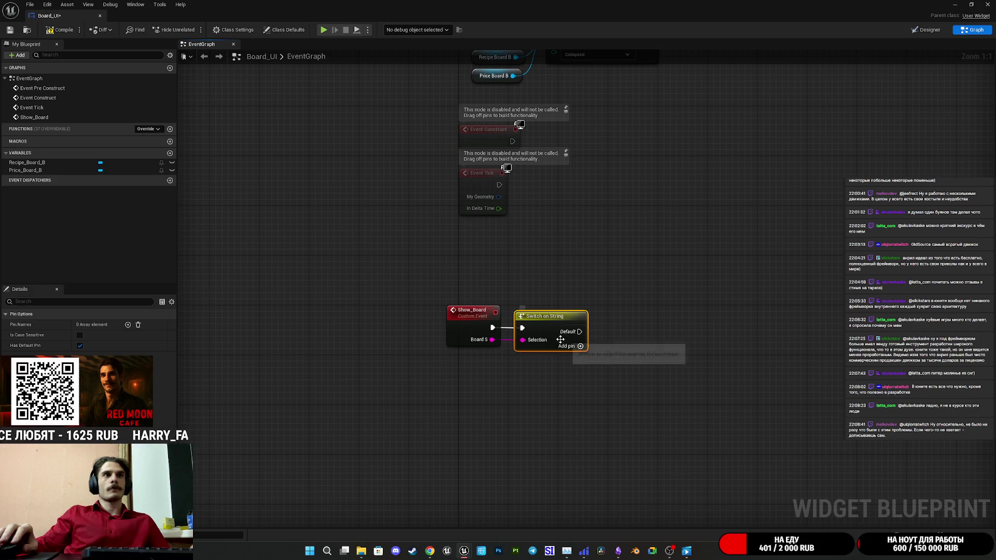
click(578, 346)
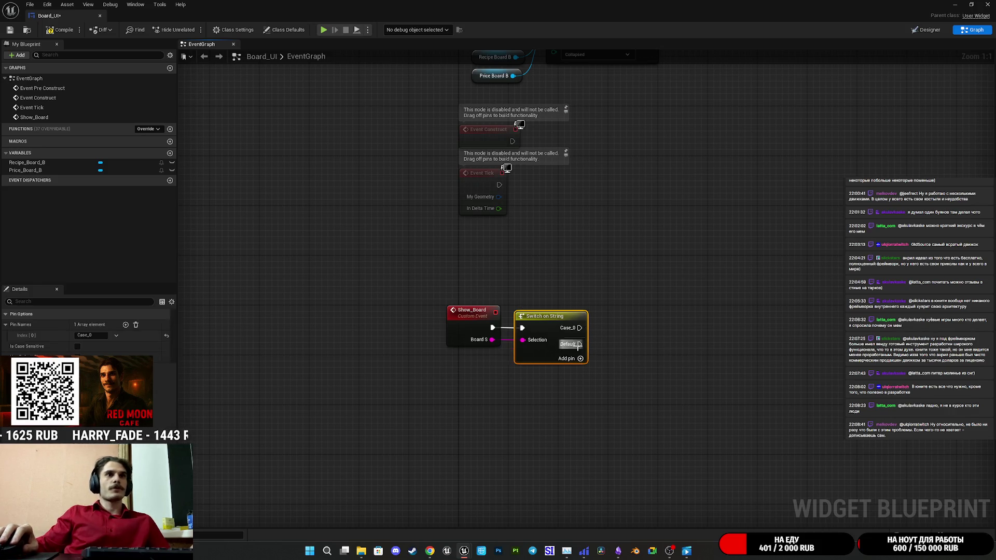
click(578, 359)
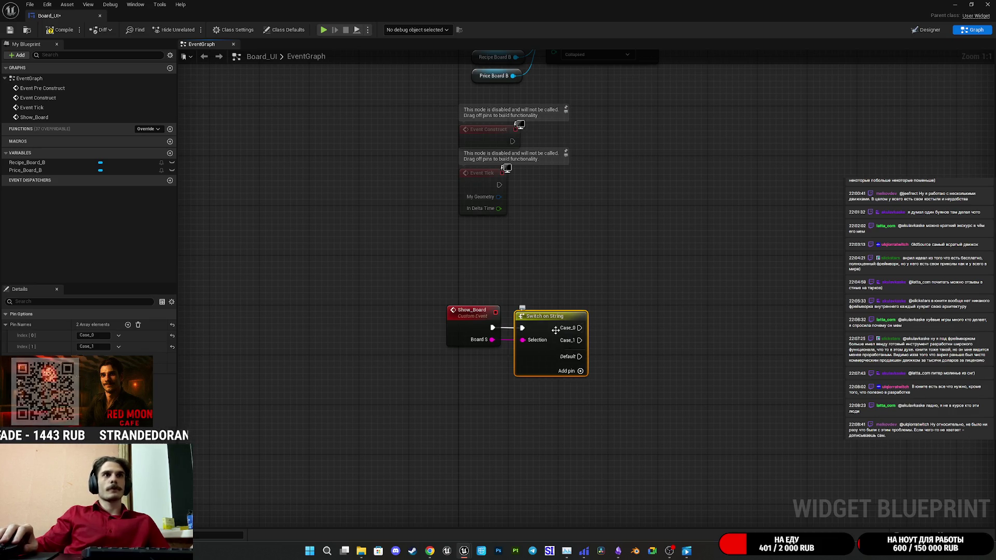
Name the switch cases Resipe and Price and save the blueprint
click(106, 335)
text(Resipe)
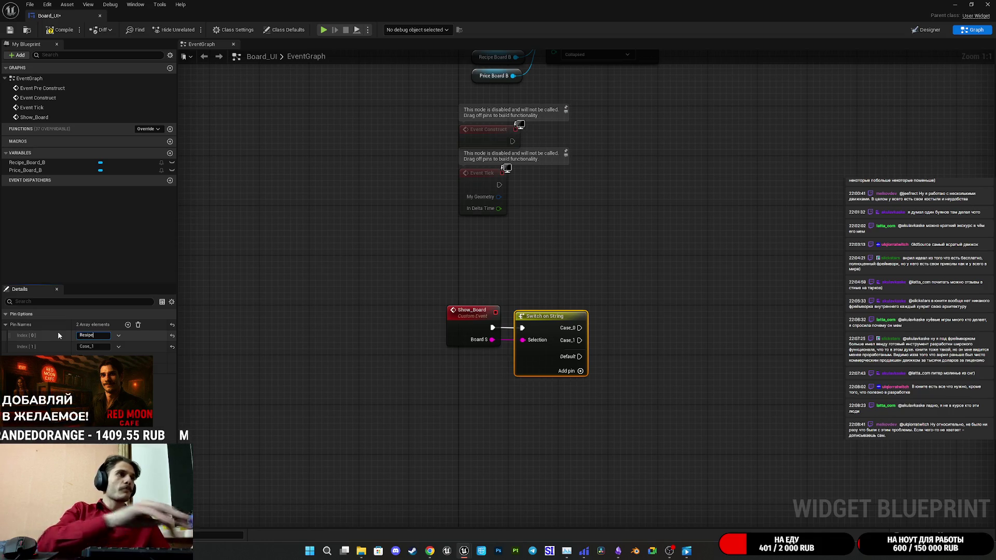
click(94, 347)
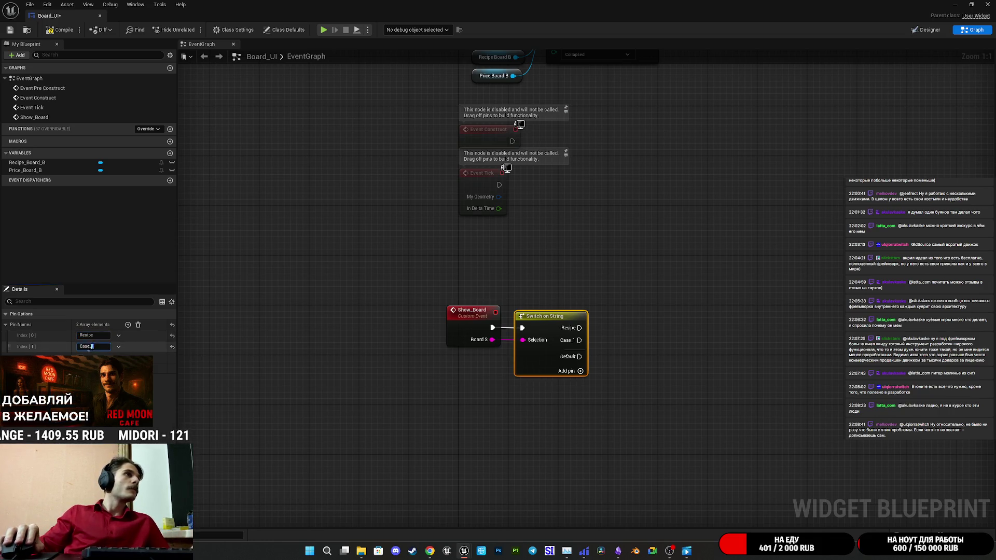
text(Price)
click(320, 375)
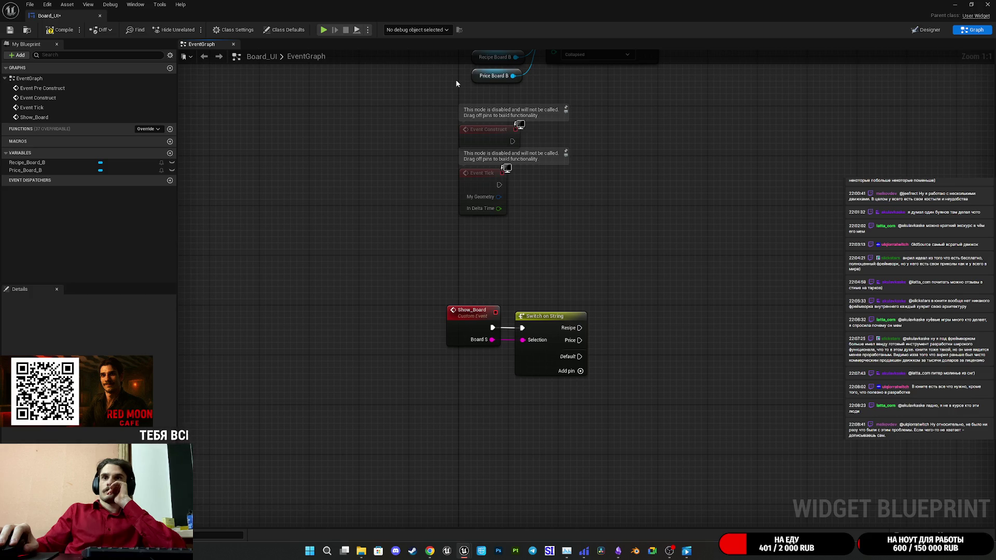
key(ctrl+s)
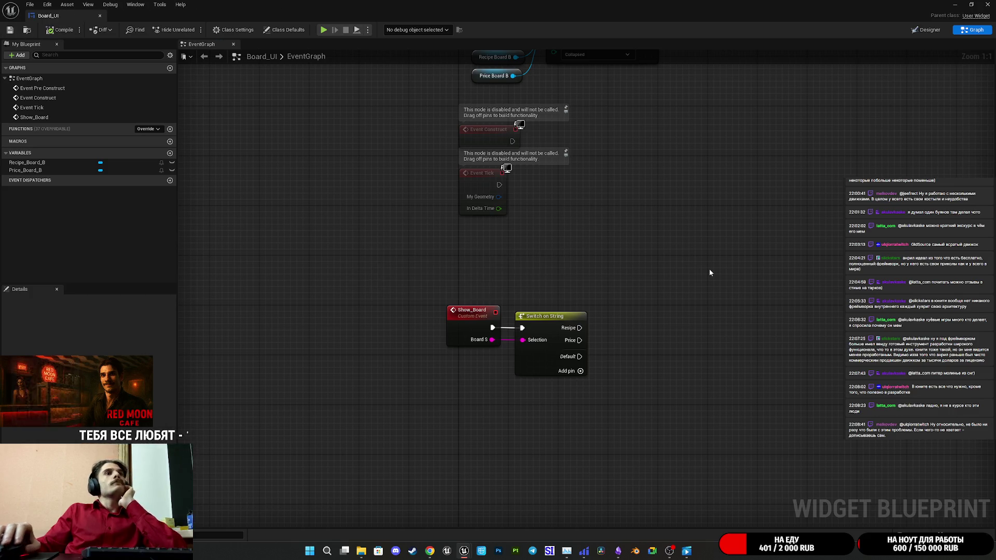
mouse_move(652, 238)
mouse_down()
mouse_move(551, 295)
mouse_move(587, 323)
mouse_move(574, 257)
mouse_up()
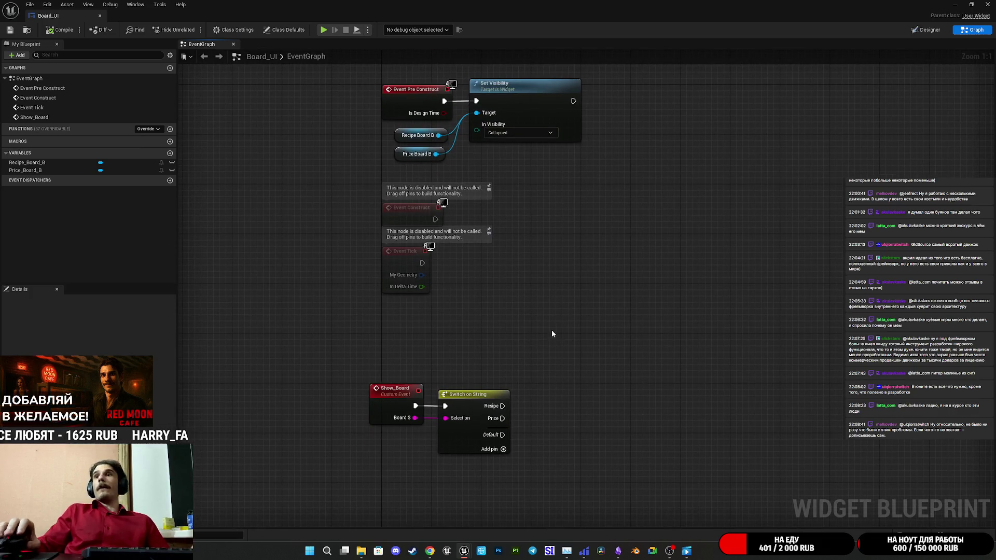
Duplicate the Set Visibility node and feed its Target from a new Select node
click(514, 103)
click(655, 330)
key(ctrl+v)
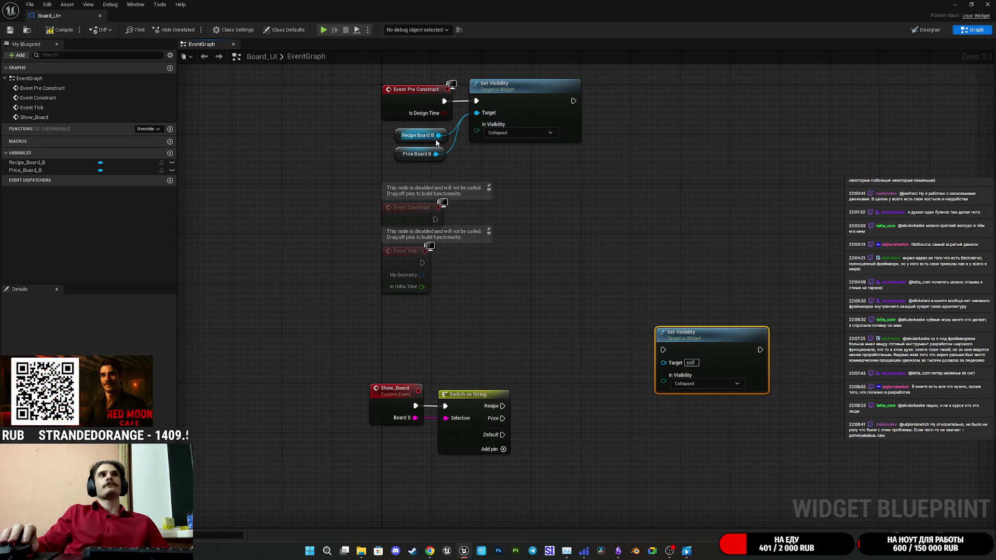
mouse_move(439, 135)
mouse_down()
mouse_move(664, 363)
mouse_move(604, 314)
mouse_up()
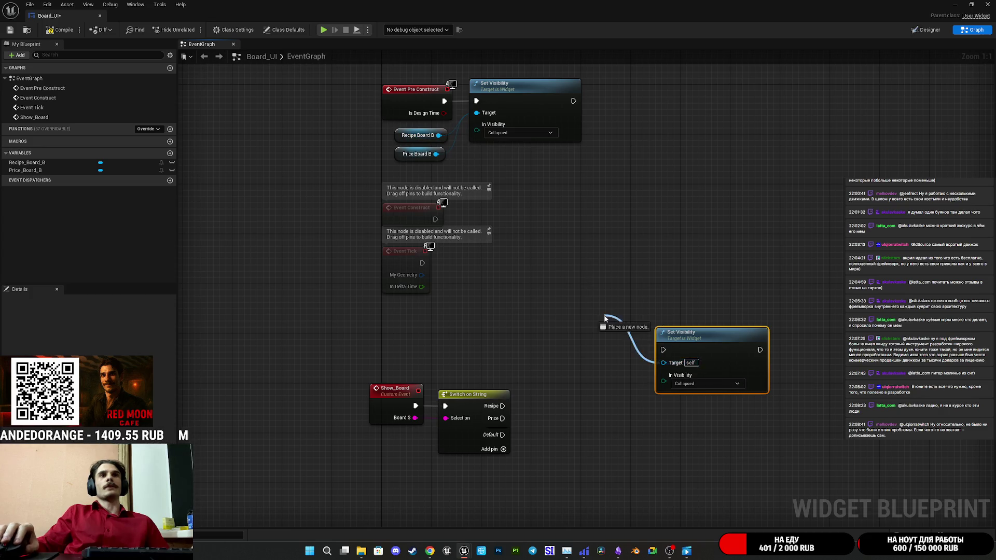
text(sel)
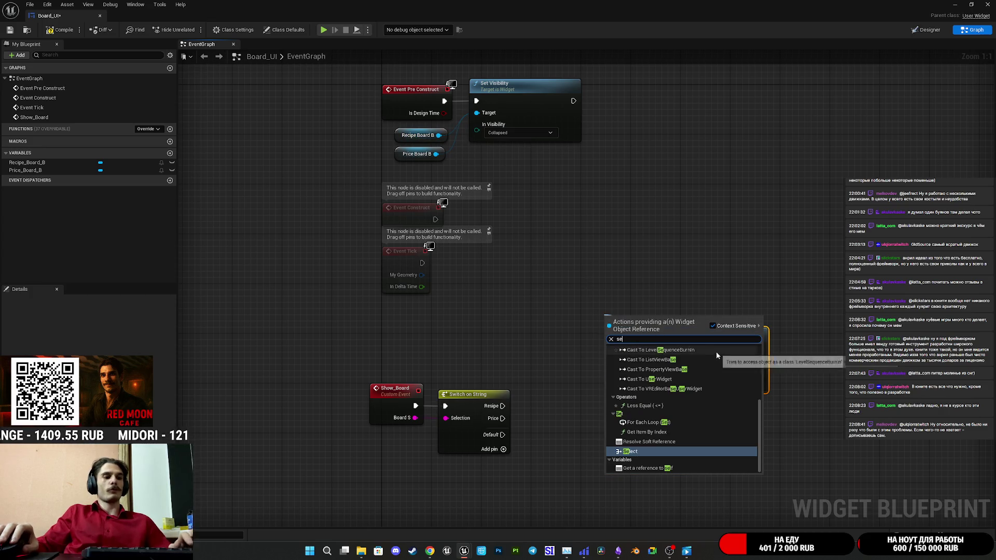
click(656, 384)
drag(622, 317, 560, 264)
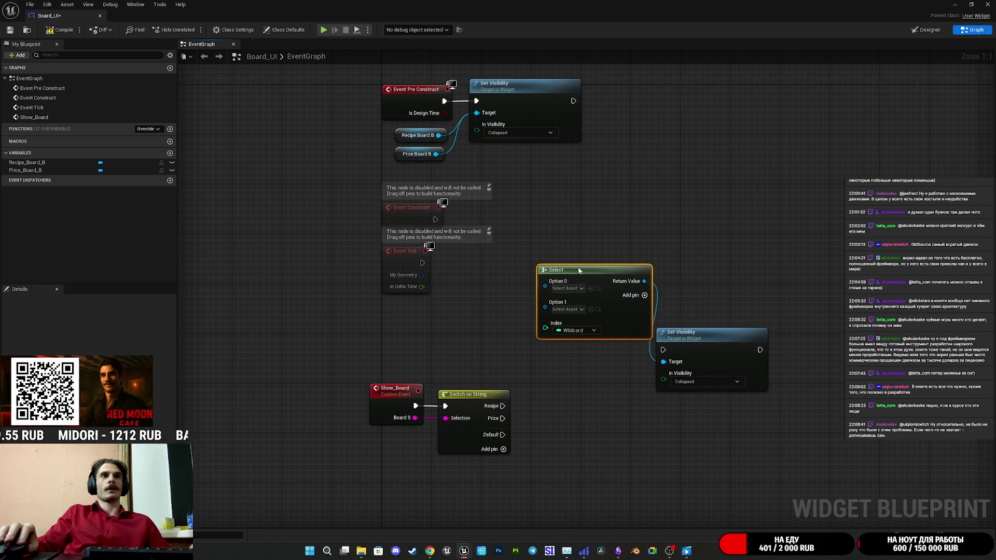
mouse_move(546, 322)
mouse_down()
mouse_move(532, 366)
mouse_move(415, 418)
mouse_up()
Browse Enum types for the Select index, then delete the Select node
key(Escape)
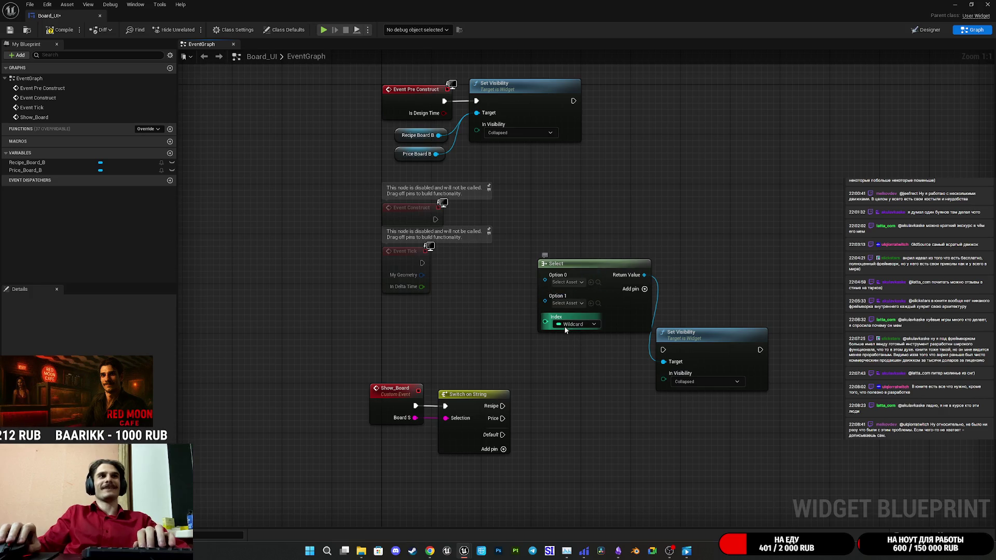
click(566, 325)
click(556, 377)
click(556, 378)
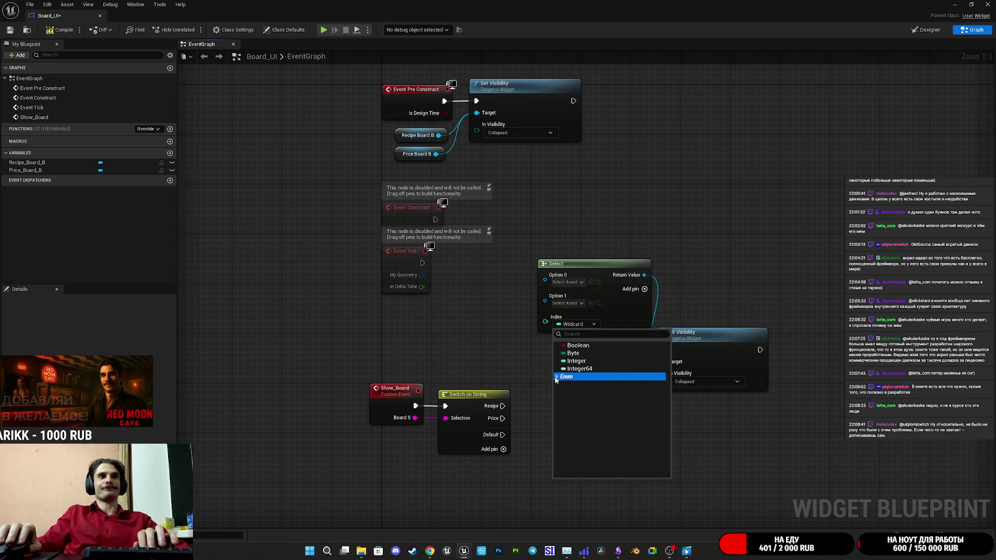
click(729, 280)
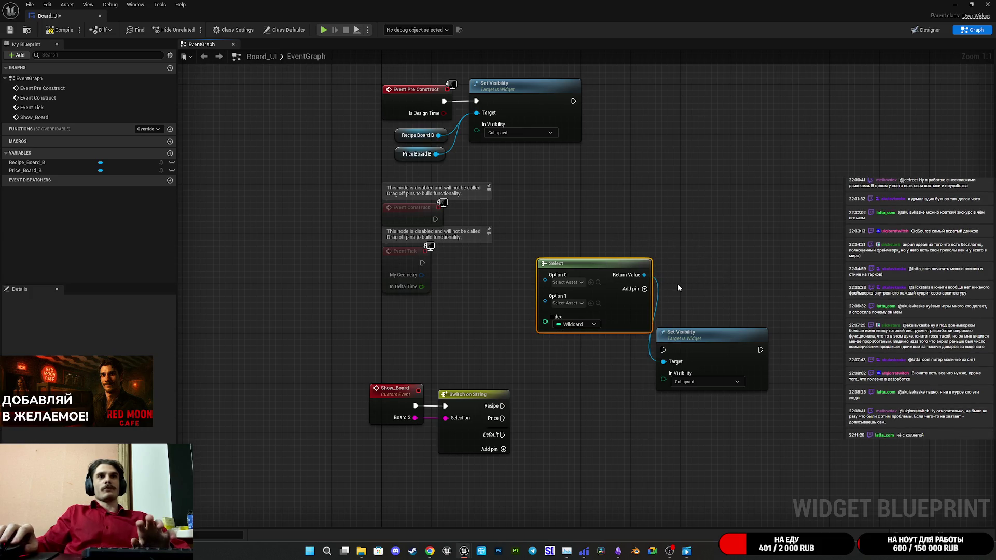
key(Delete)
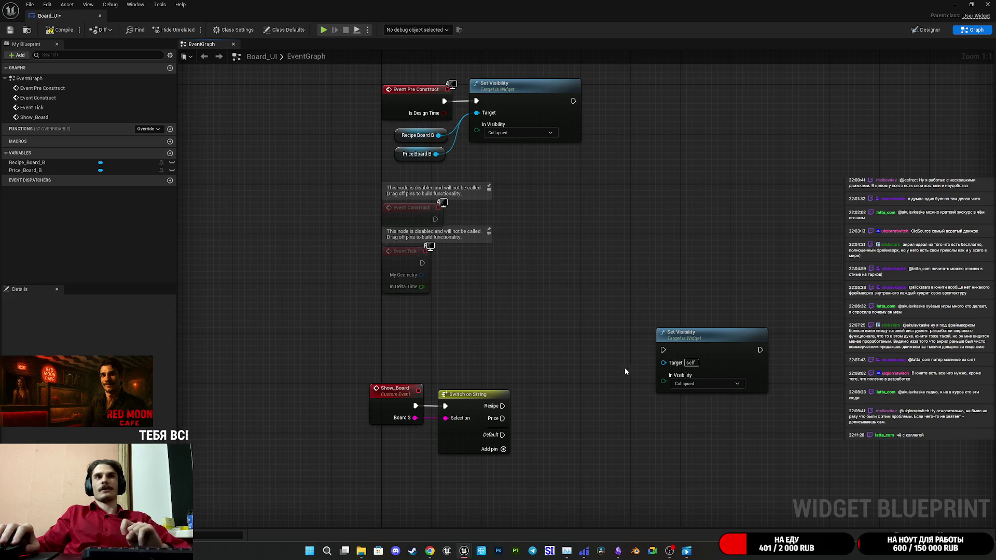
Delete the disabled Event Construct and Event Tick nodes and compile Board_UI
mouse_move(585, 395)
mouse_down()
mouse_move(566, 403)
mouse_move(599, 356)
mouse_up()
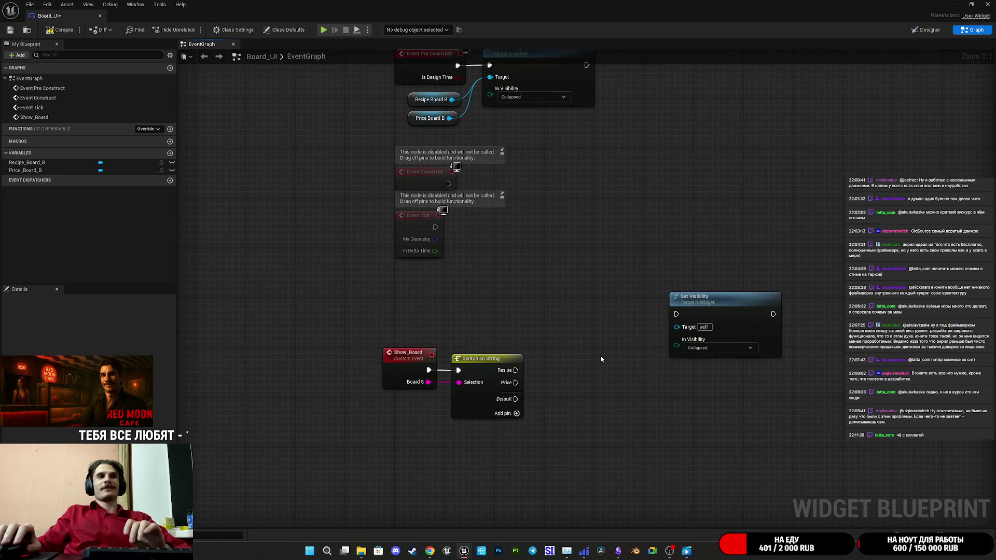
drag(479, 359, 479, 353)
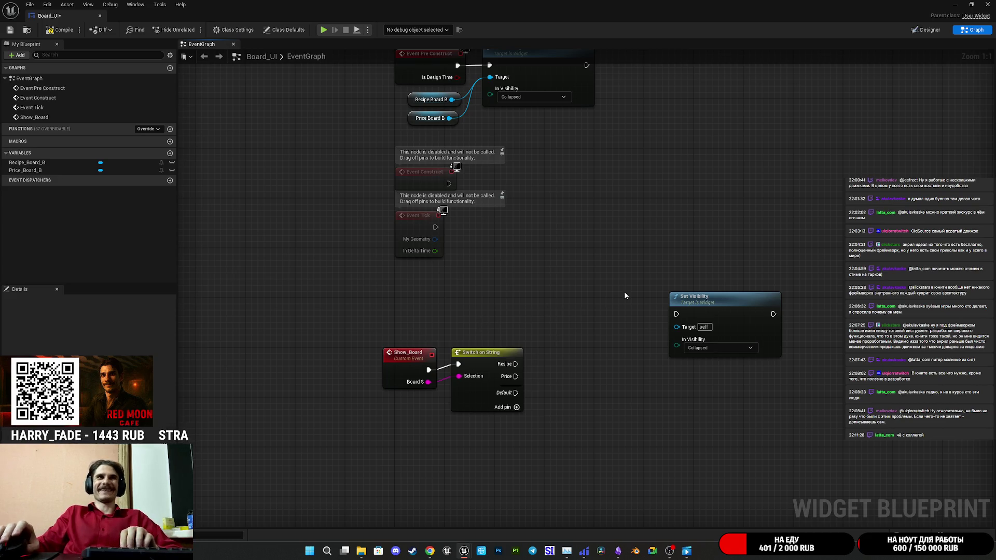
drag(456, 220, 378, 163)
key(Delete)
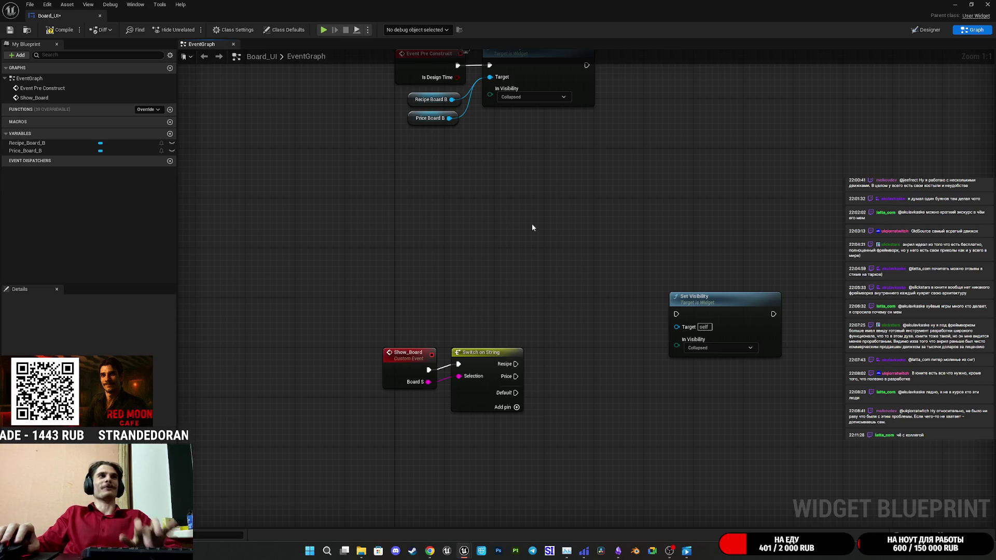
click(63, 31)
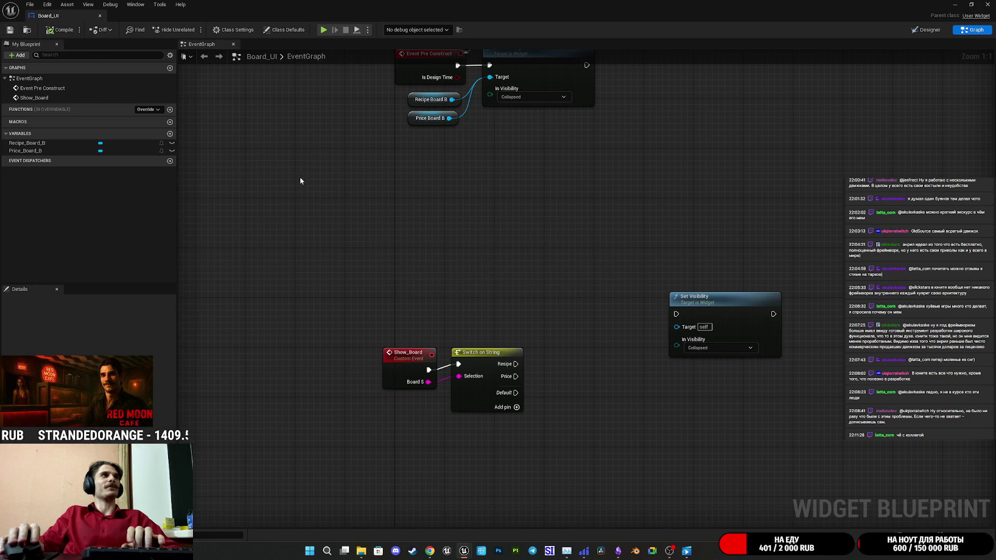
Rearrange the Set Visibility, Show_Board and Switch on String nodes in the graph
drag(512, 233, 376, 209)
mouse_move(601, 273)
mouse_down()
mouse_move(549, 274)
mouse_move(564, 241)
mouse_up()
mouse_move(452, 265)
mouse_down()
mouse_move(583, 323)
mouse_move(499, 318)
mouse_up()
mouse_move(625, 327)
mouse_down()
mouse_move(617, 313)
mouse_move(612, 325)
mouse_up()
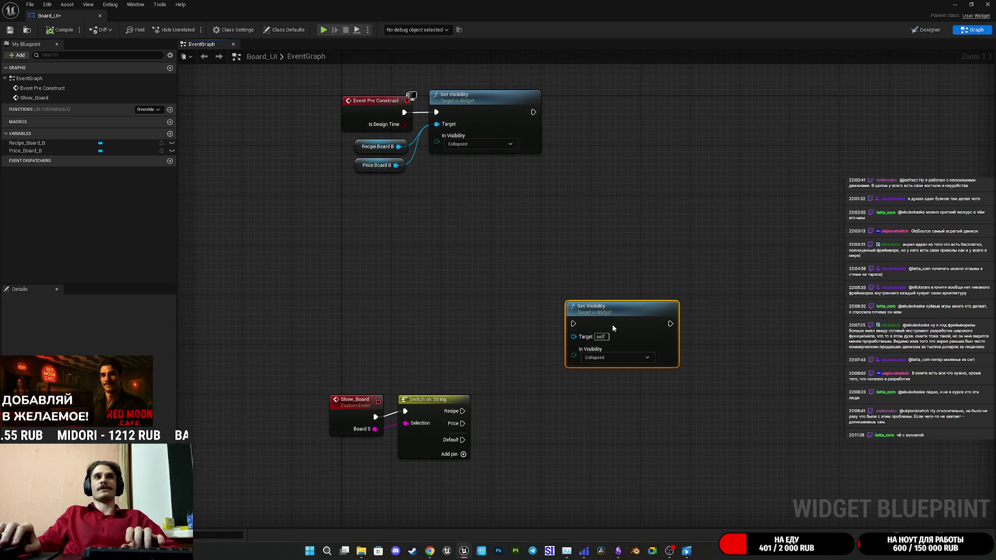
click(477, 366)
mouse_move(477, 365)
mouse_down()
mouse_move(516, 278)
mouse_move(349, 319)
mouse_up()
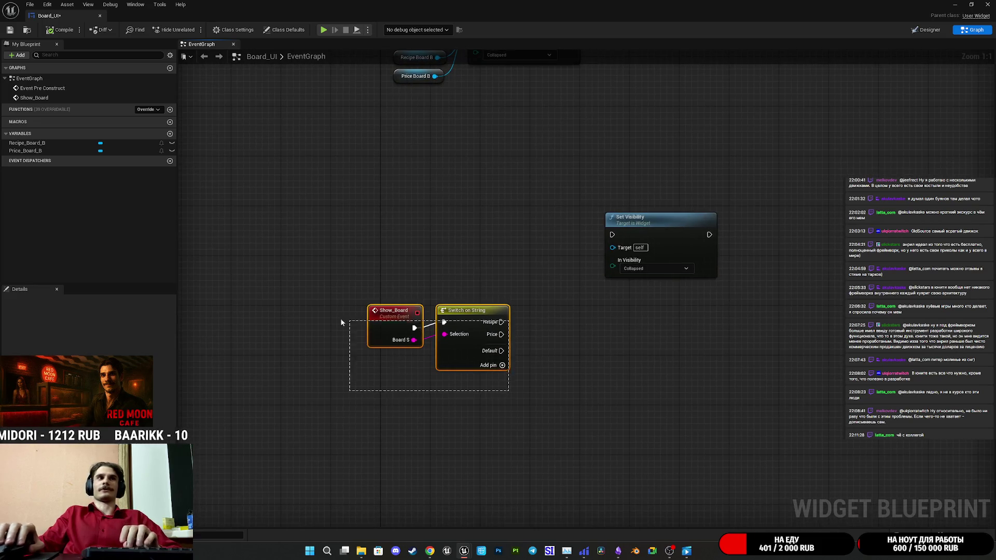
drag(463, 330, 420, 329)
click(501, 327)
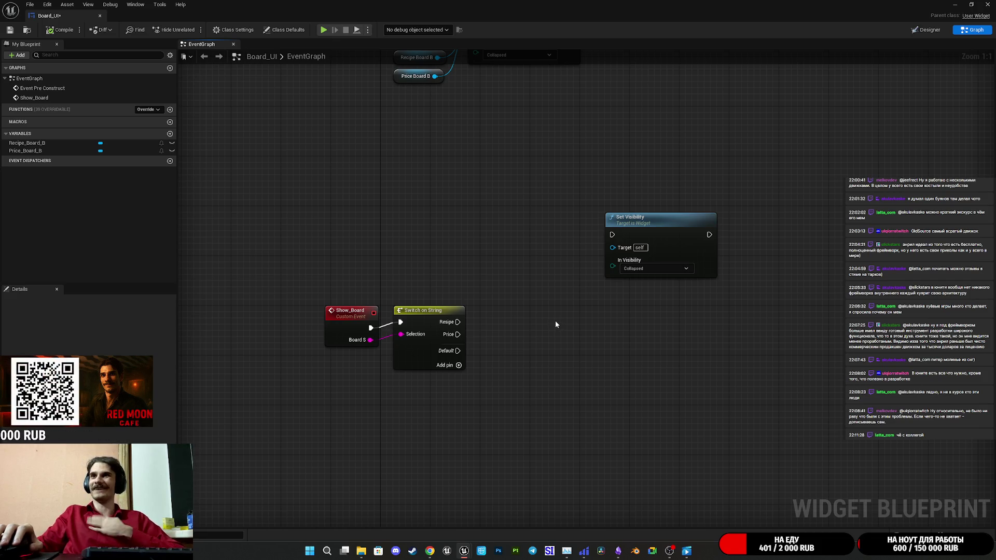
drag(489, 225, 469, 289)
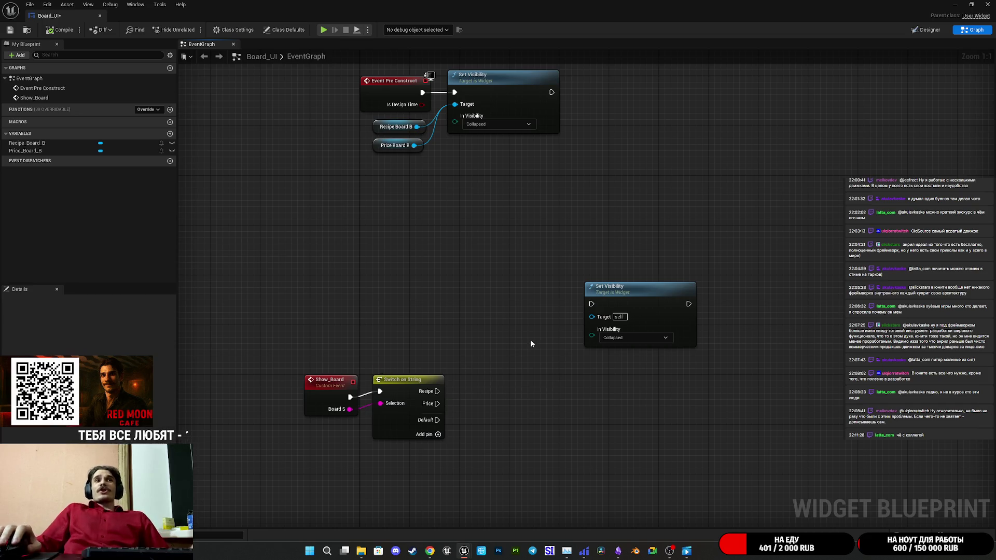
Duplicate the Recipe Board B and Price Board B getters and place them above Show_Board
drag(415, 169, 382, 123)
key(ctrl+c)
key(ctrl+v)
drag(396, 346, 314, 365)
click(410, 341)
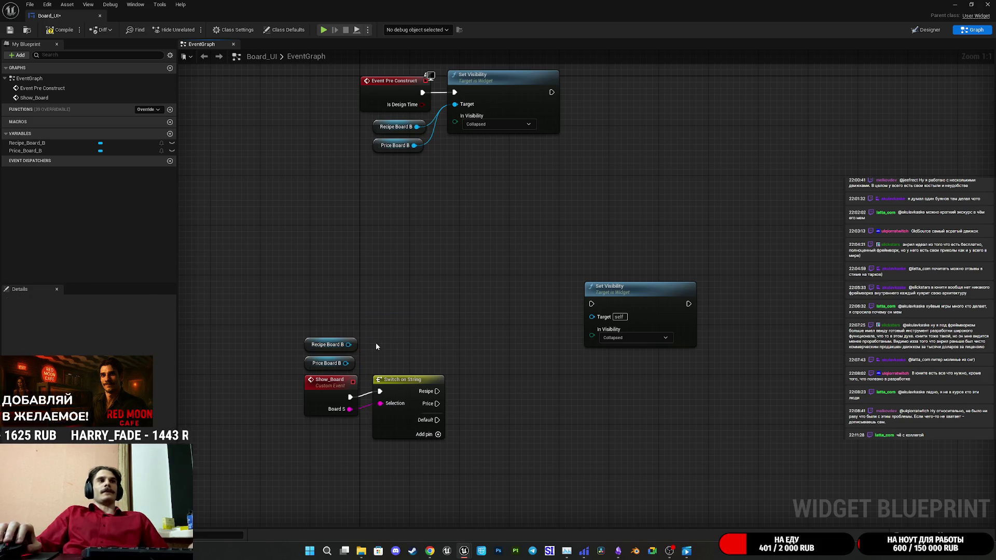
Target Set Visibility at Recipe Board B, run it from the Resipe case, then duplicate it
drag(348, 345, 606, 320)
mouse_move(437, 391)
mouse_down()
mouse_move(496, 386)
mouse_move(600, 297)
mouse_move(580, 313)
mouse_move(538, 316)
mouse_up()
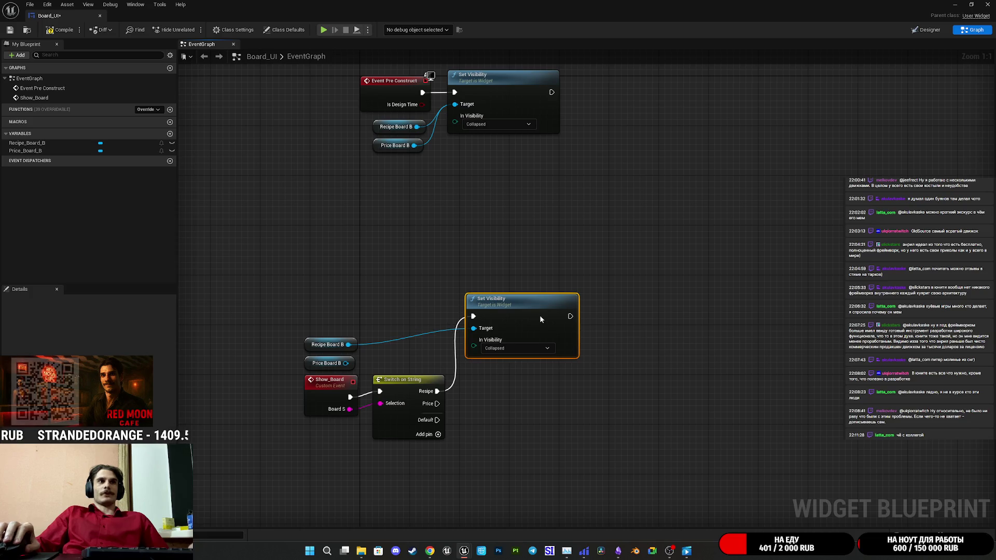
click(550, 371)
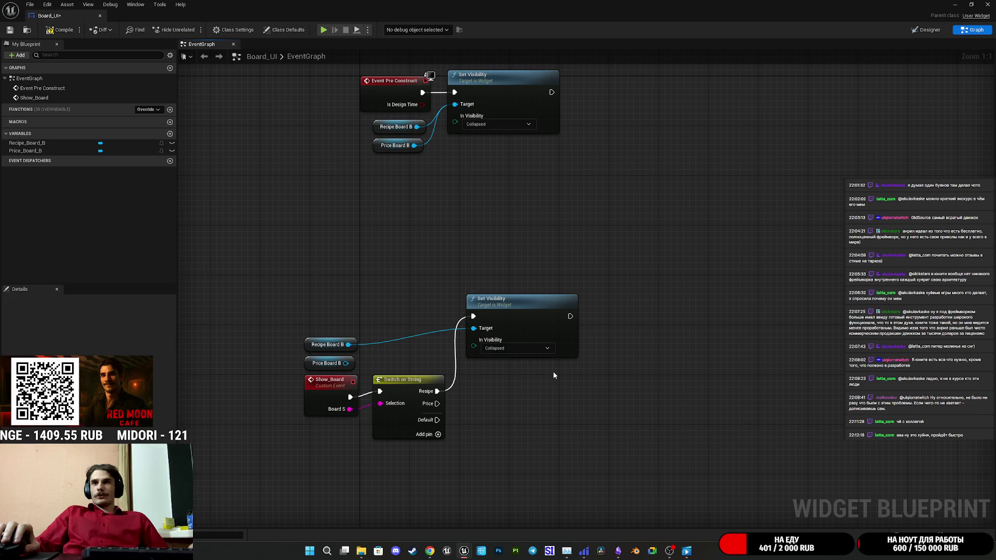
click(531, 320)
key(ctrl+c)
key(ctrl+v)
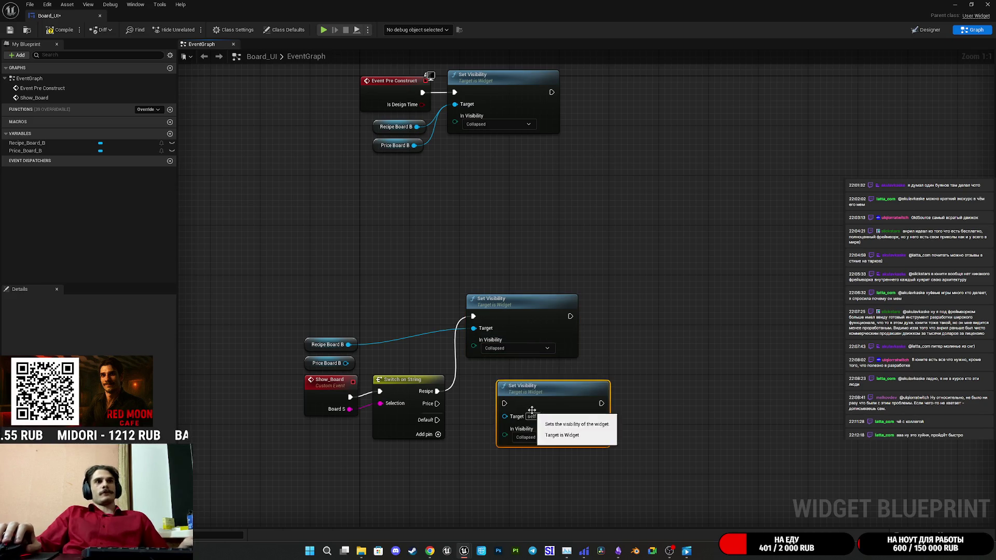
Target the second Set Visibility at Price Board B and run it from the Price case
drag(515, 398, 509, 392)
mouse_move(346, 363)
mouse_down()
mouse_move(495, 411)
mouse_move(438, 404)
mouse_up()
click(635, 416)
drag(679, 404, 684, 366)
Set both In Visibility values to Not Hit-Testable (Self & All Children) and save
click(518, 310)
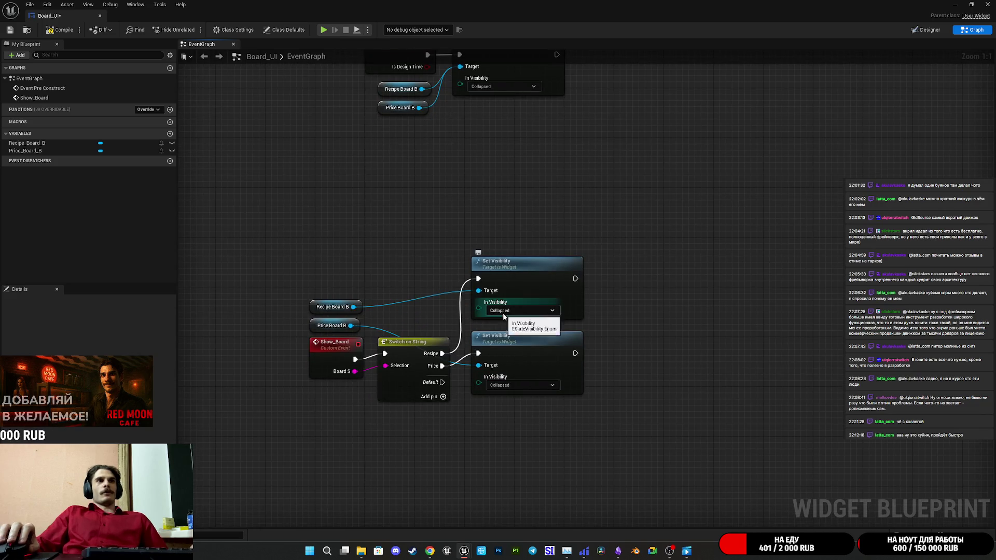
click(520, 347)
click(521, 385)
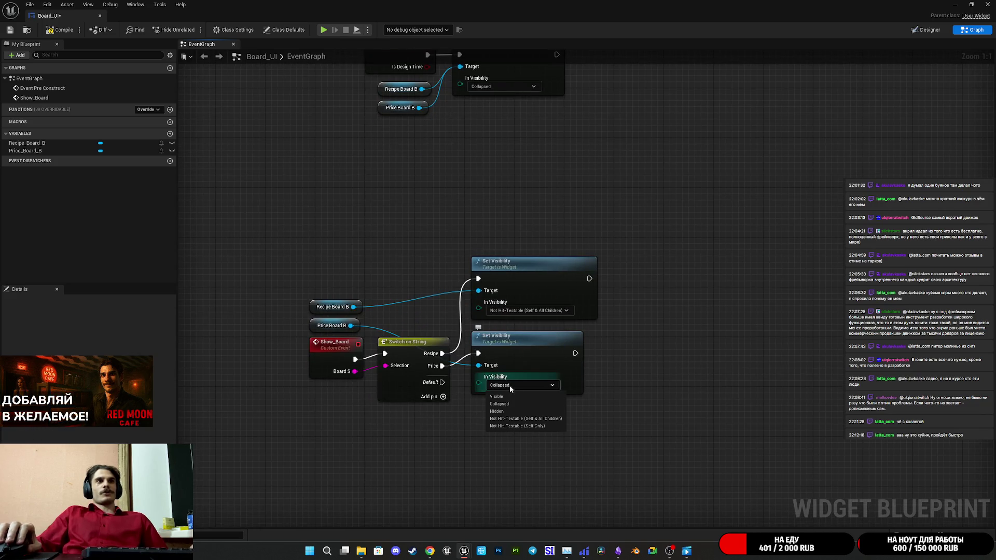
click(523, 420)
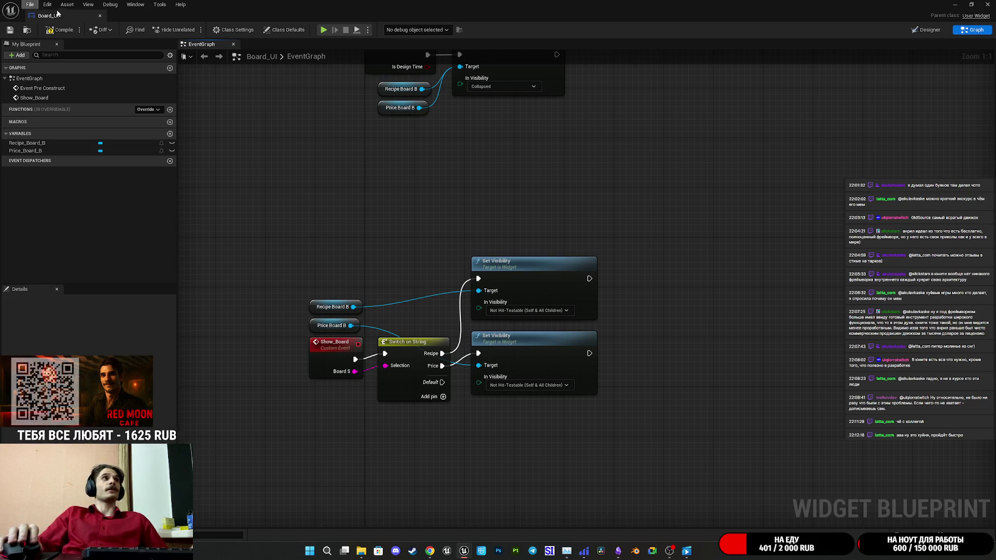
click(10, 30)
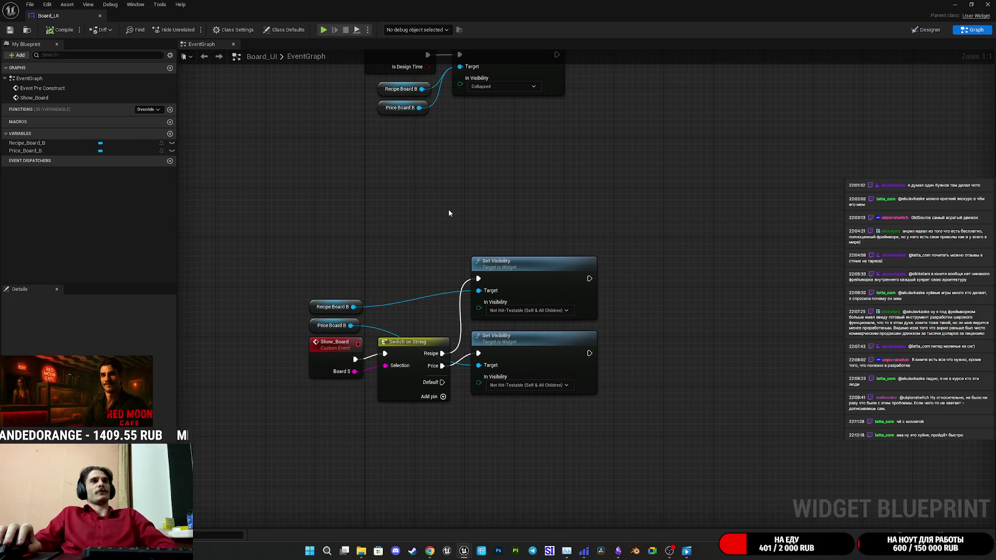
Review the two Set Visibility nodes, save Board_UI again and go to the Designer
drag(473, 174, 492, 350)
click(604, 327)
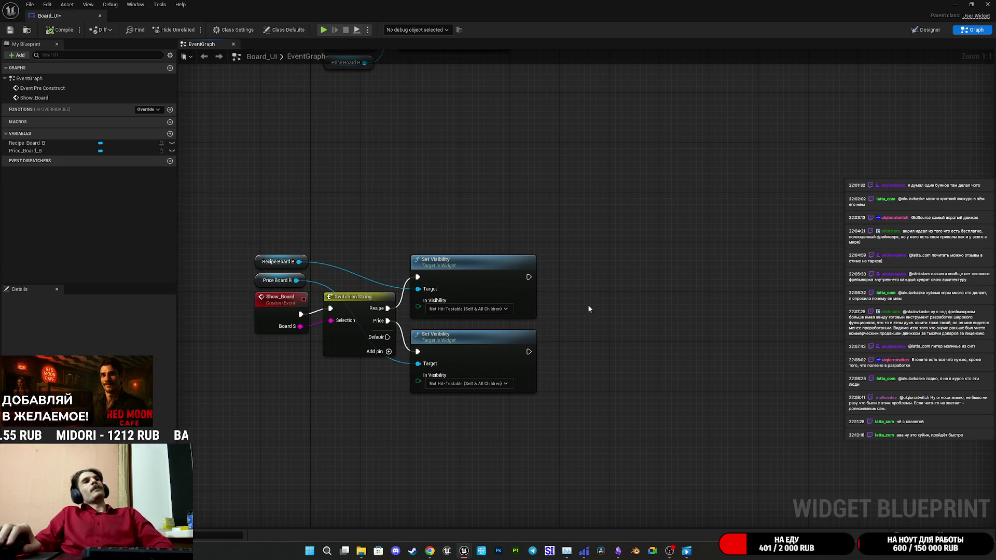
drag(350, 194, 456, 204)
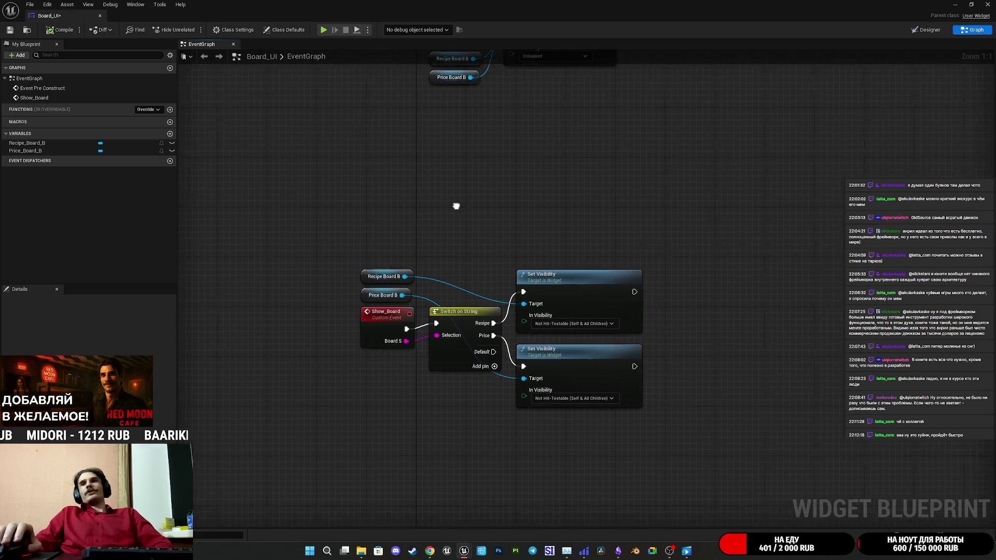
click(11, 32)
mouse_move(757, 96)
mouse_down()
mouse_move(721, 186)
mouse_move(716, 174)
mouse_up()
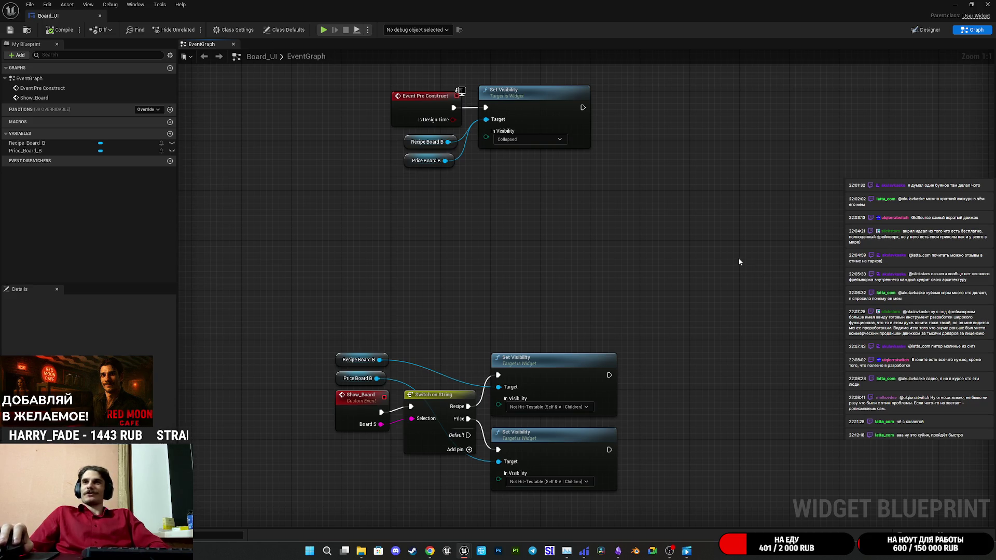
drag(769, 255, 724, 235)
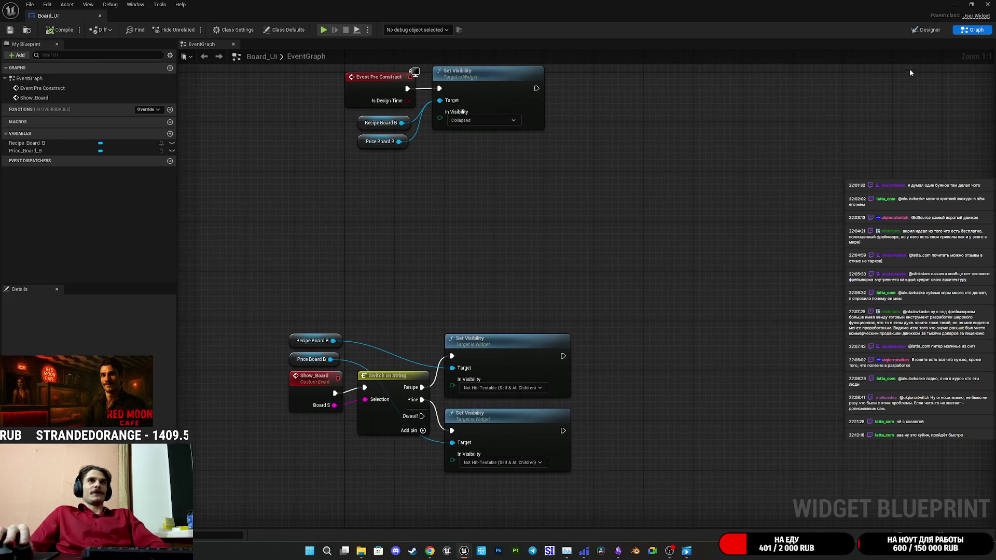
click(924, 31)
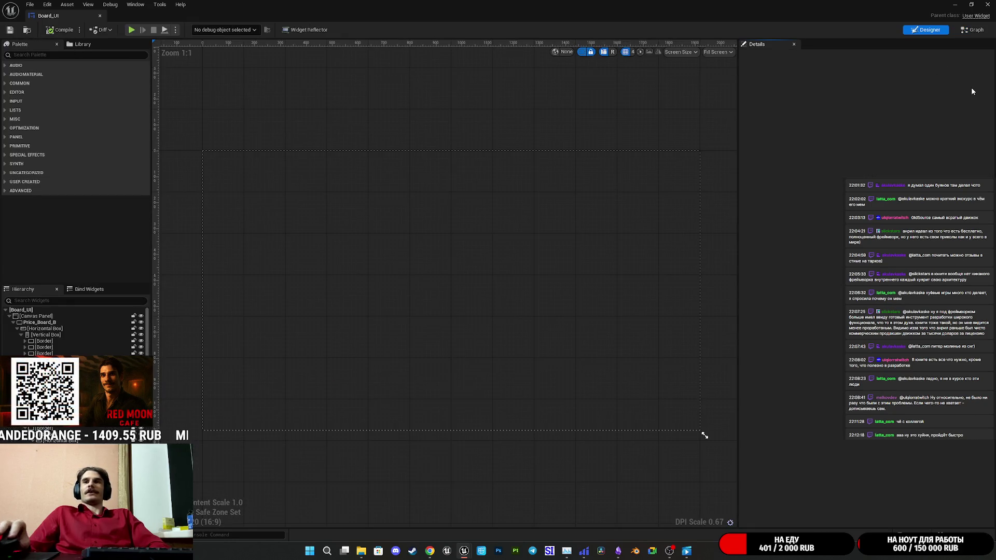
Switch Board_UI back to the Graph view and close its editor
click(971, 32)
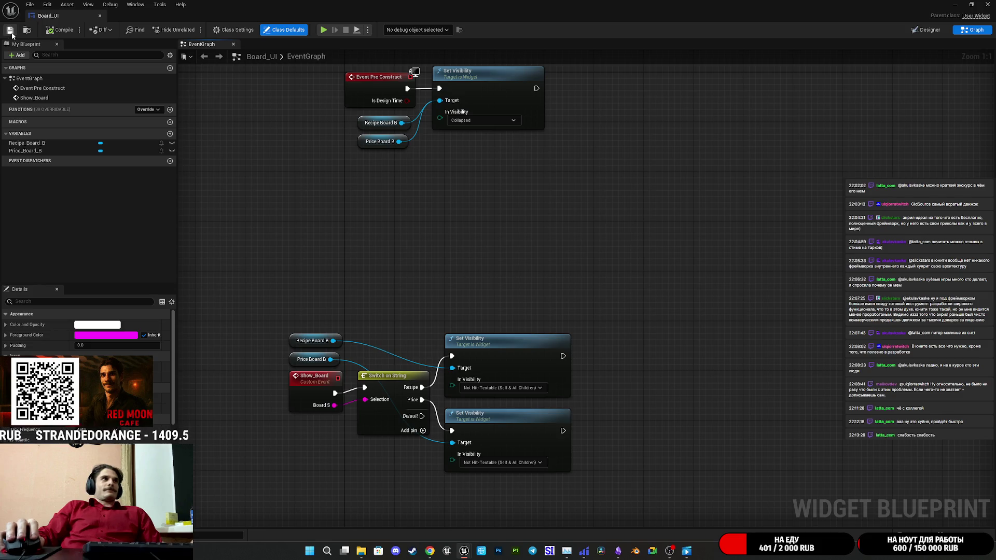
click(987, 5)
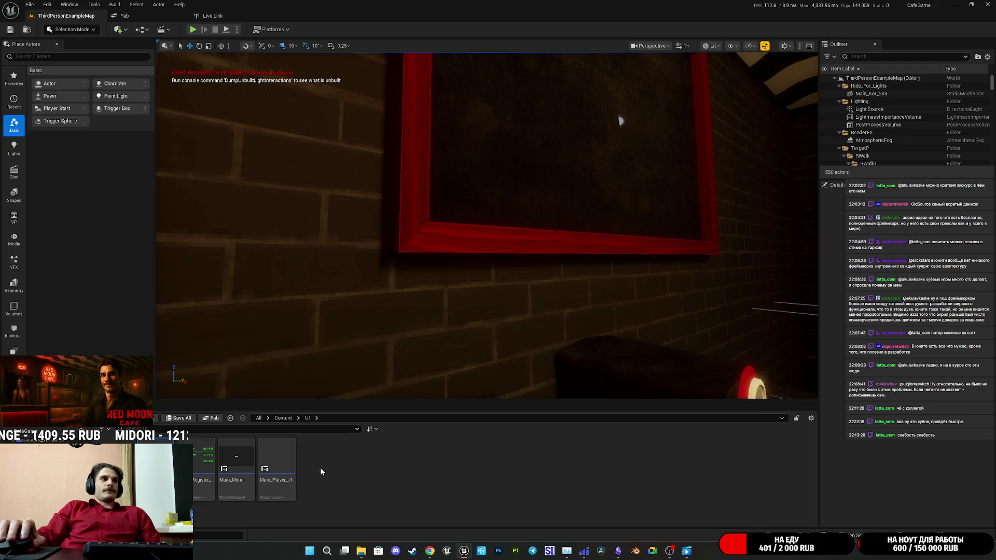
Open Board_BP2's blueprint with Ctrl+E and inspect the Board_Type variable and node
click(519, 240)
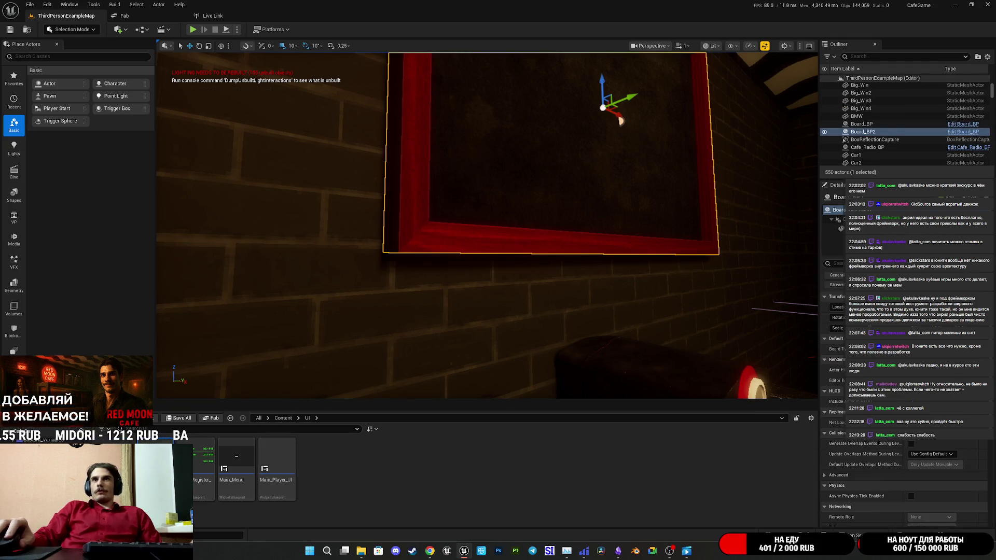
key(ctrl+e)
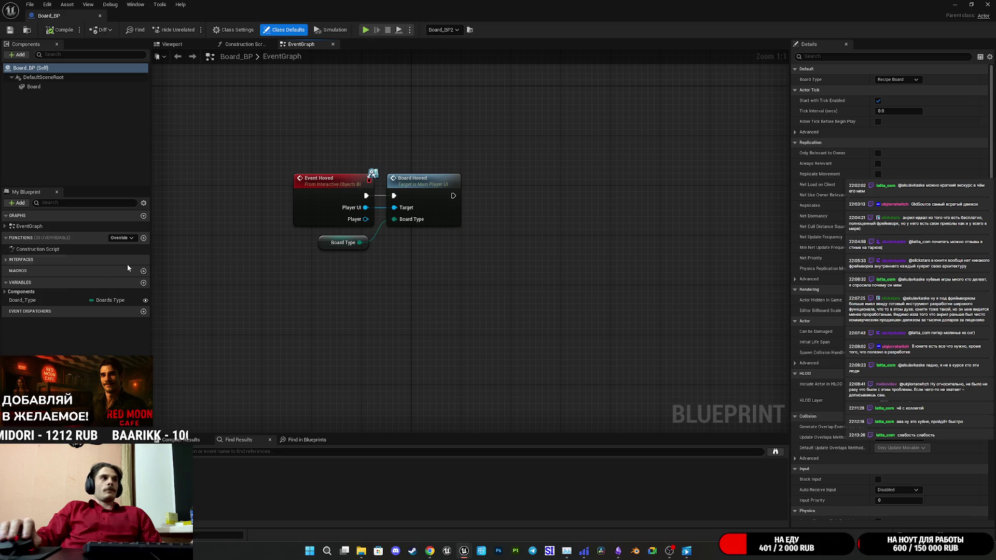
click(104, 303)
click(104, 303)
click(96, 304)
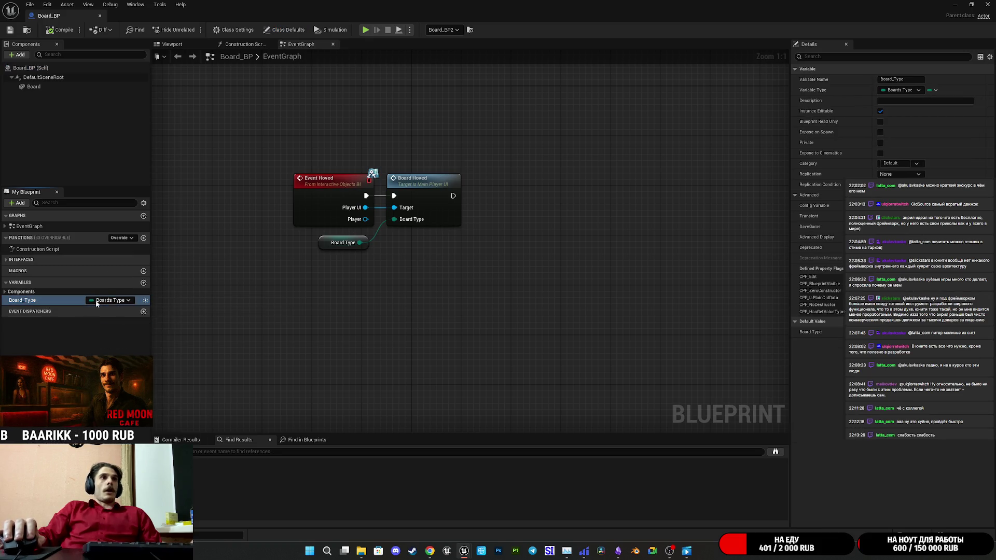
click(413, 224)
click(326, 244)
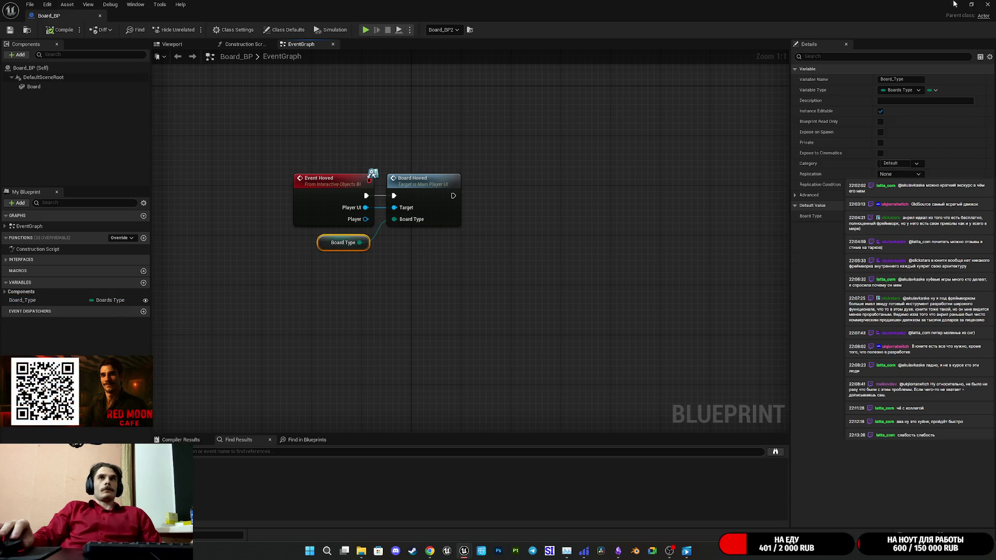
Recheck Board_BP's Board_Type variable, then return to the main level editor
click(955, 4)
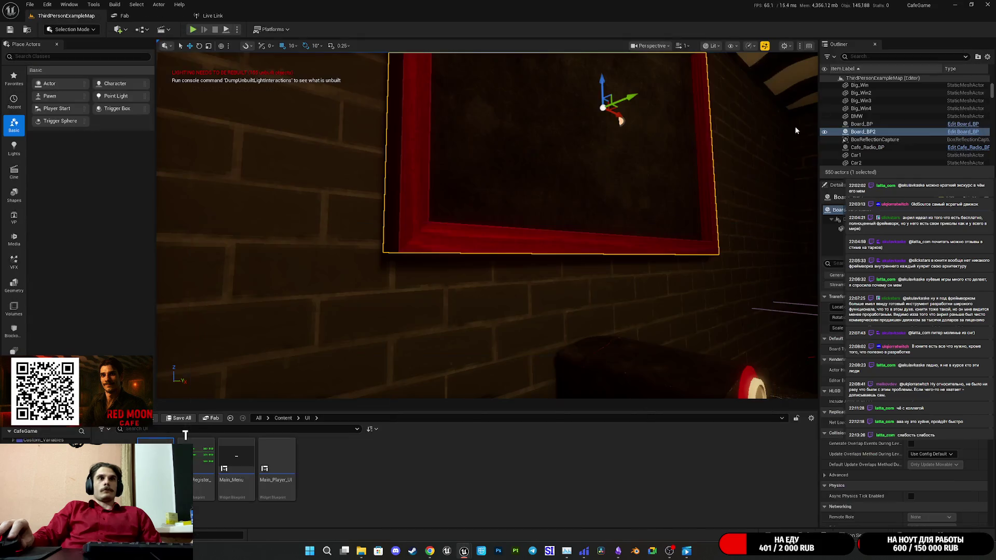
mouse_move(472, 556)
click(492, 505)
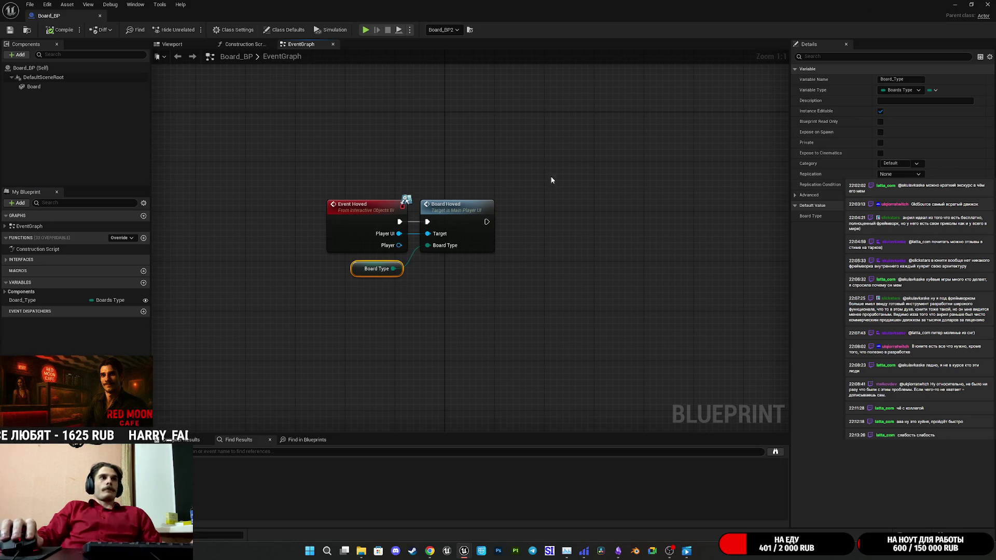
click(34, 306)
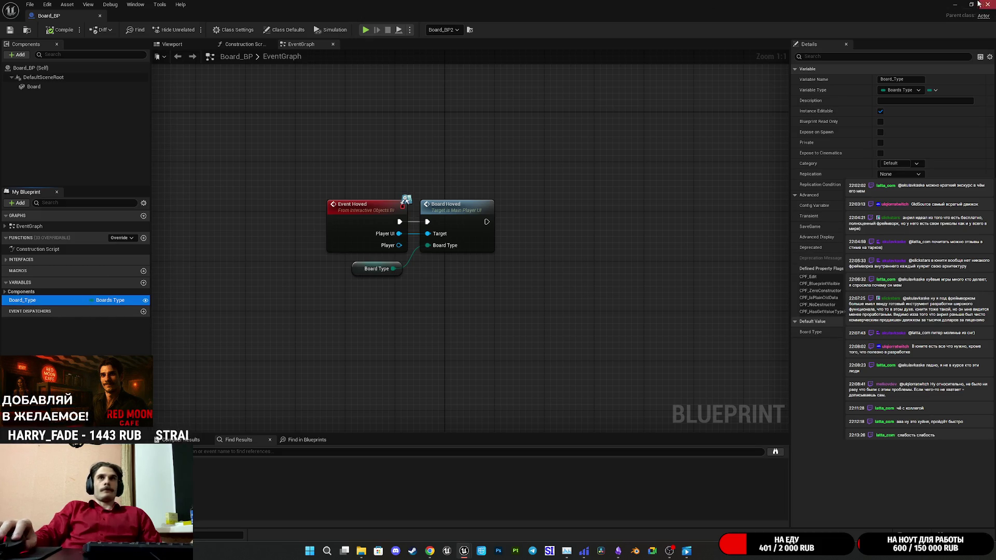
double_click(943, 12)
click(943, 12)
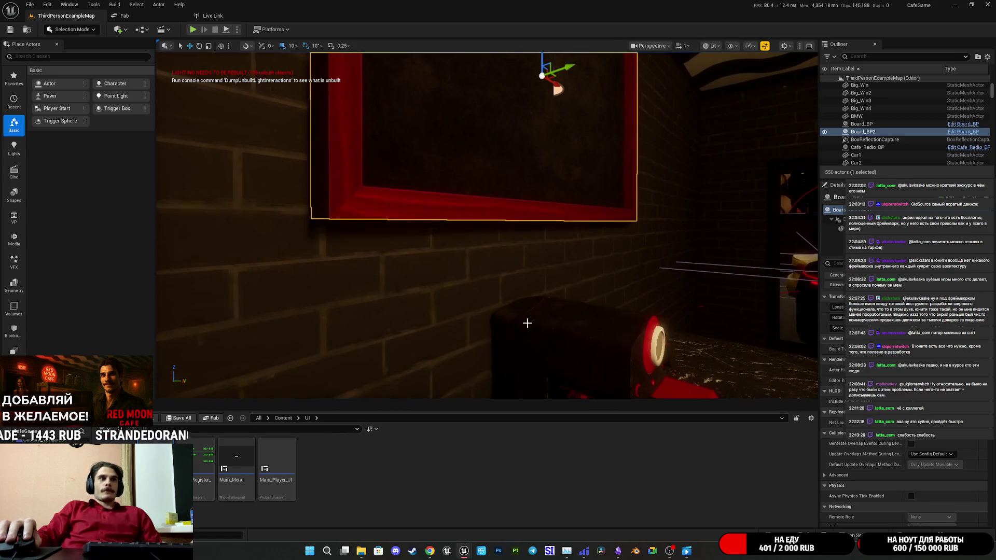
Open the Board_UI widget blueprint from the Content Browser's UI folder
click(298, 418)
click(316, 441)
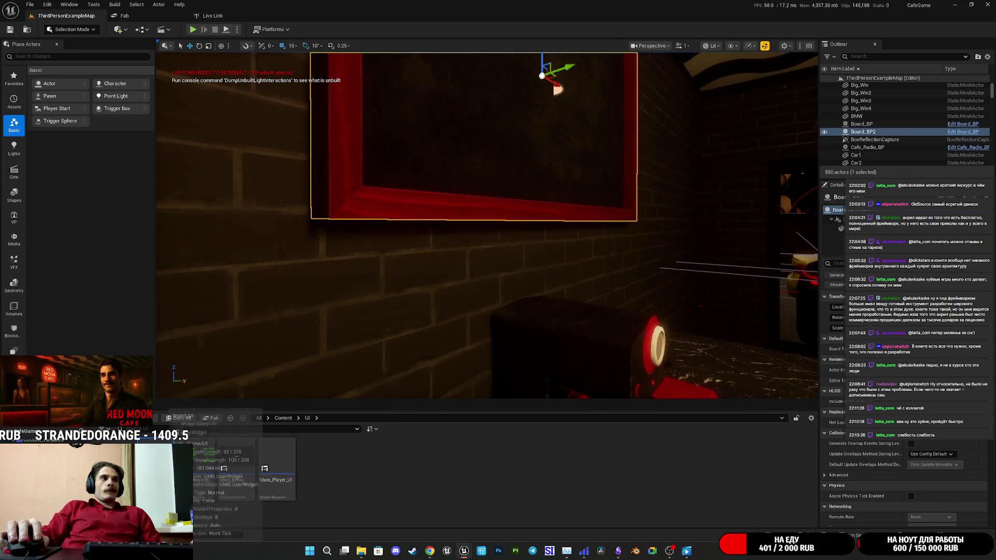
double_click(234, 467)
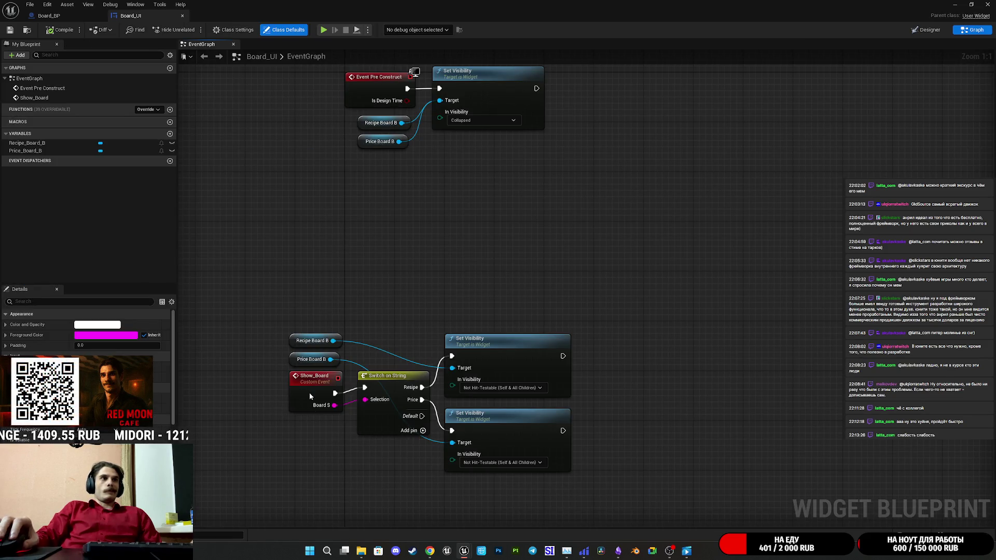
Change Show_Board's Board S input to the Boards Type enum and compile
click(309, 393)
click(101, 415)
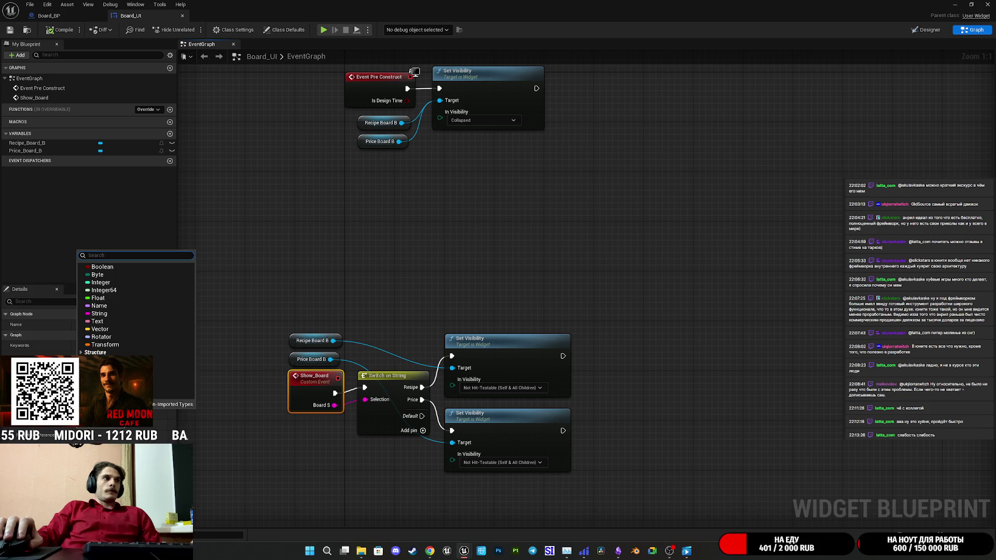
text(type)
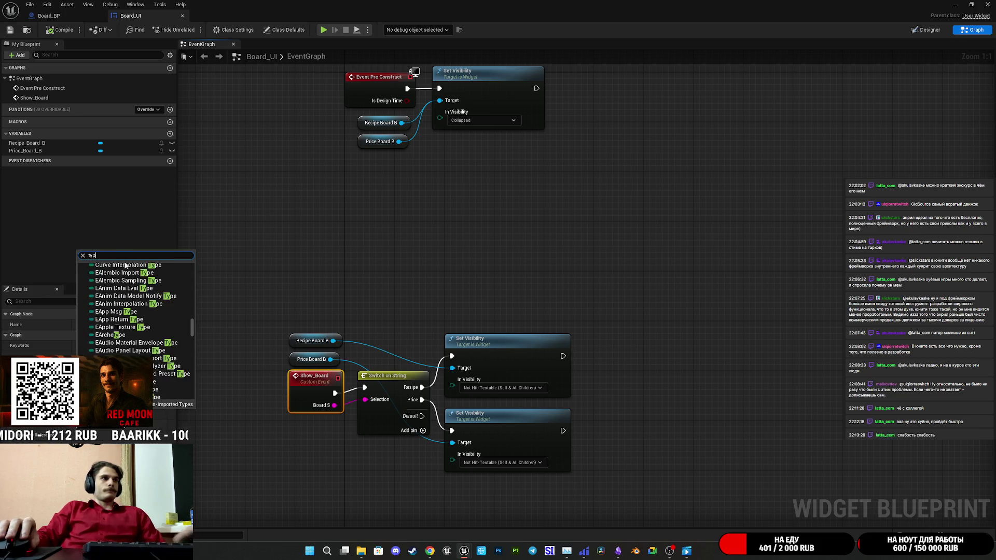
scroll(146, 288, up, 5)
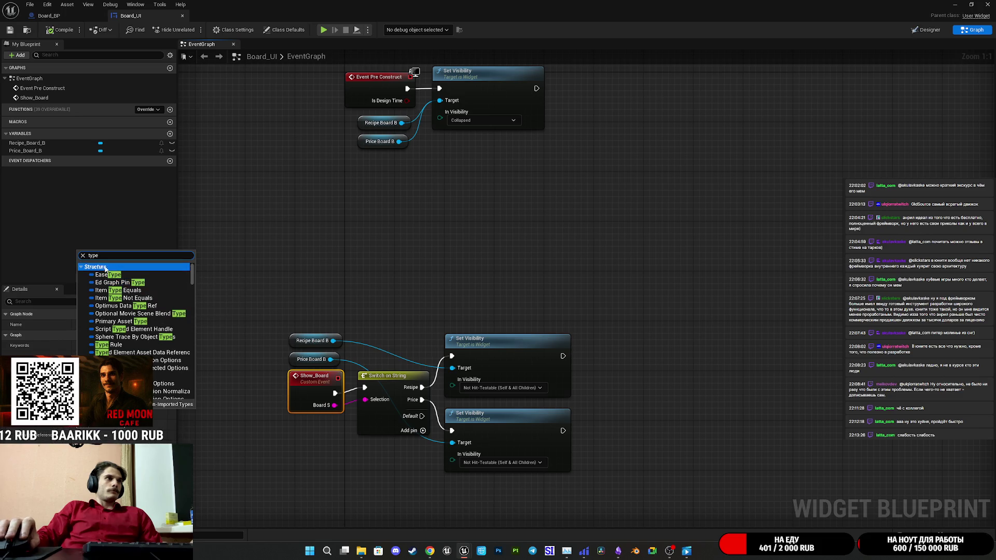
key(BackSpace)
key(BackSpace)
key(BackSpace)
text(bo)
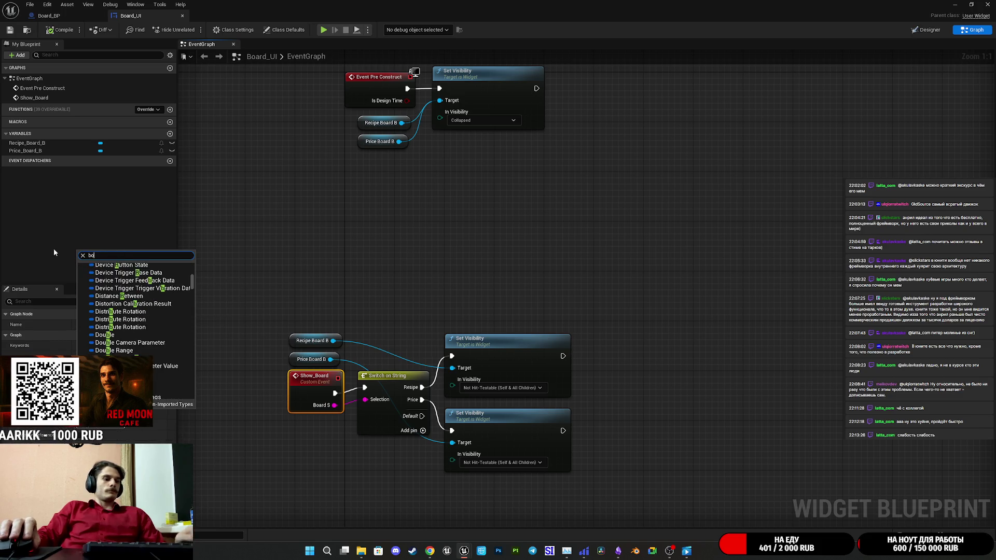
text(ard)
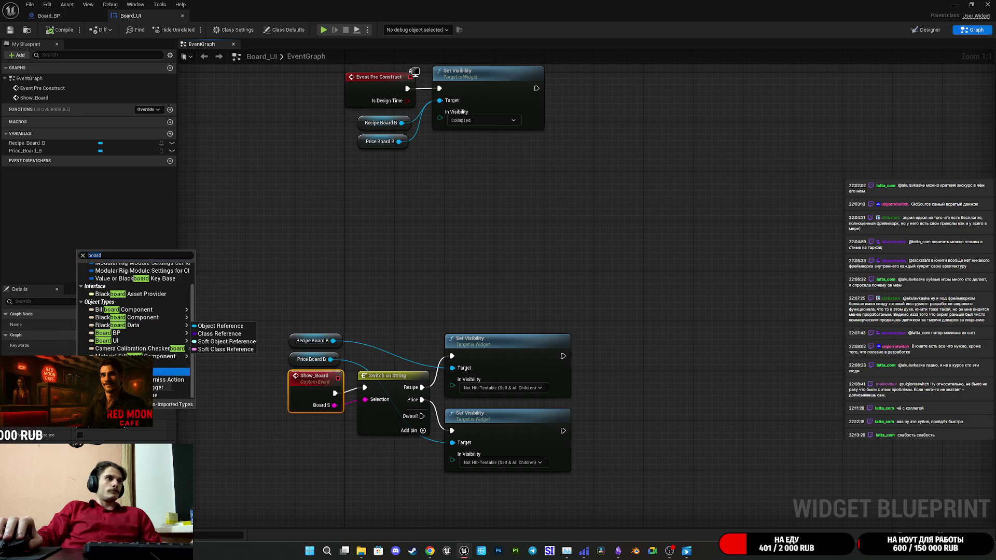
click(220, 326)
click(10, 30)
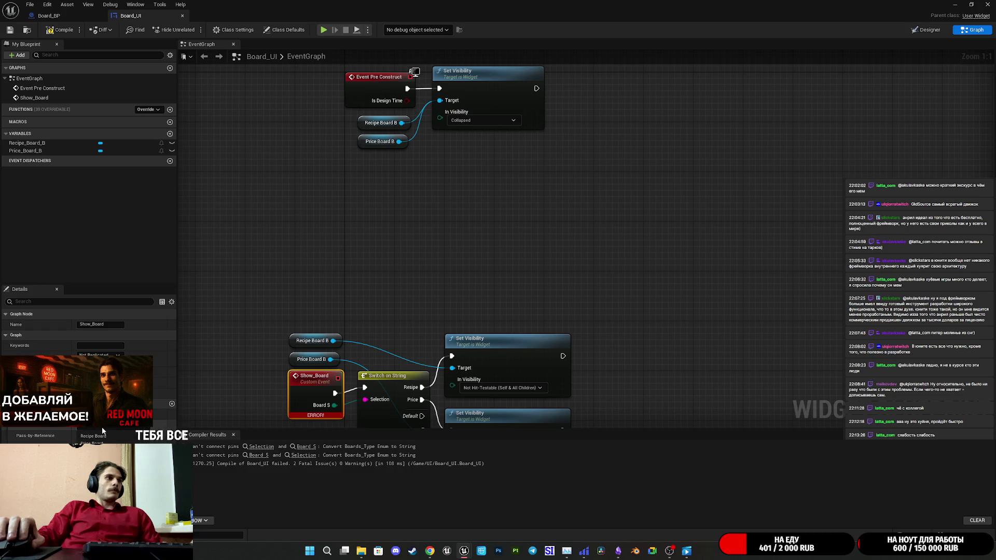
Delete the Switch on String node and the lower Set Visibility node
click(272, 278)
drag(379, 281, 372, 327)
click(372, 327)
key(Delete)
click(486, 353)
key(Delete)
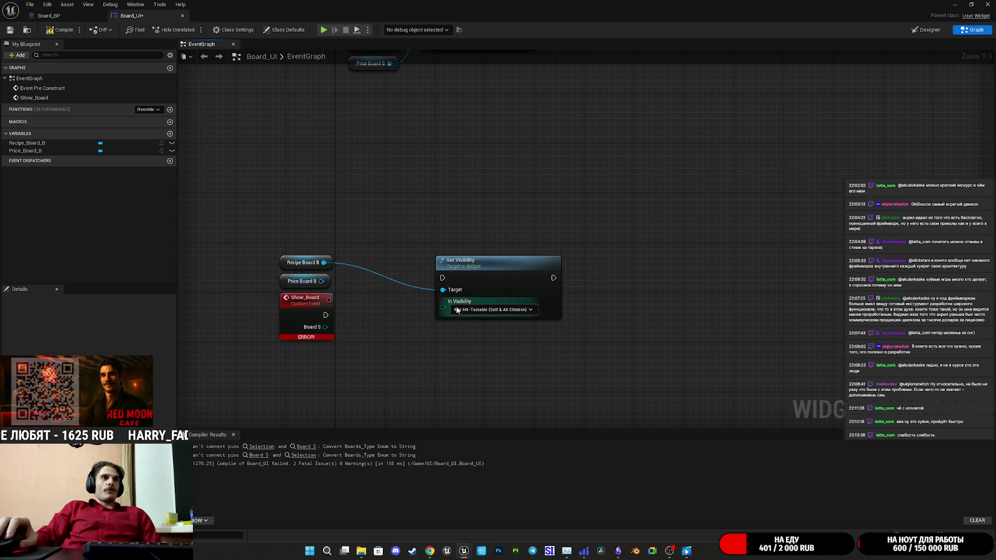
Add a Select node indexed by Board S, choosing Recipe Board B or Price Board B
drag(449, 293, 440, 356)
text(sel)
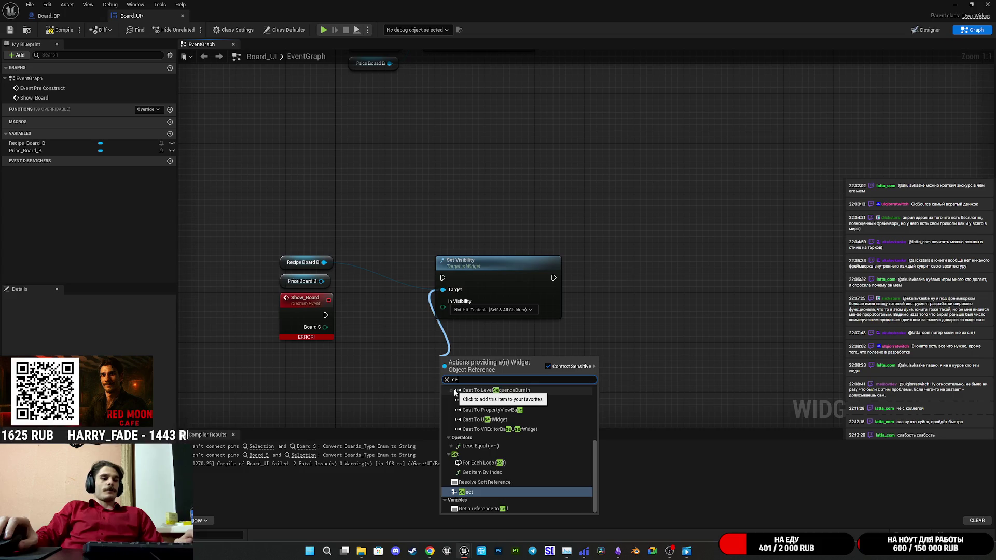
click(466, 424)
mouse_move(325, 326)
mouse_down()
mouse_move(406, 412)
mouse_move(432, 351)
mouse_up()
drag(518, 338, 499, 319)
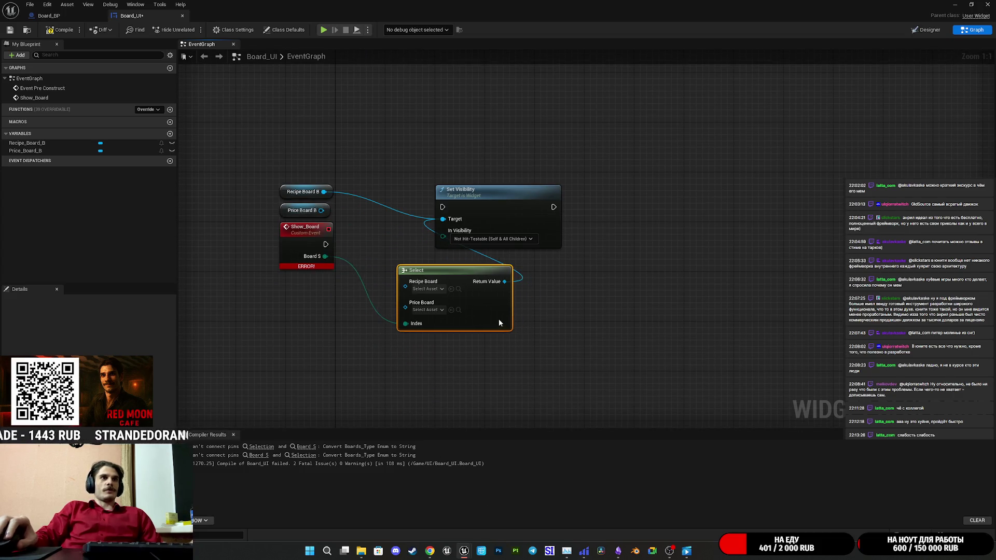
mouse_move(323, 191)
mouse_down()
mouse_move(359, 247)
mouse_move(399, 281)
mouse_up()
drag(321, 210, 399, 298)
drag(478, 308, 436, 264)
mouse_move(333, 248)
mouse_down()
mouse_move(327, 254)
mouse_move(441, 207)
mouse_move(482, 223)
mouse_move(481, 247)
mouse_up()
Align Set Visibility, compile and save the widget blueprint, then view the Designer
click(467, 206)
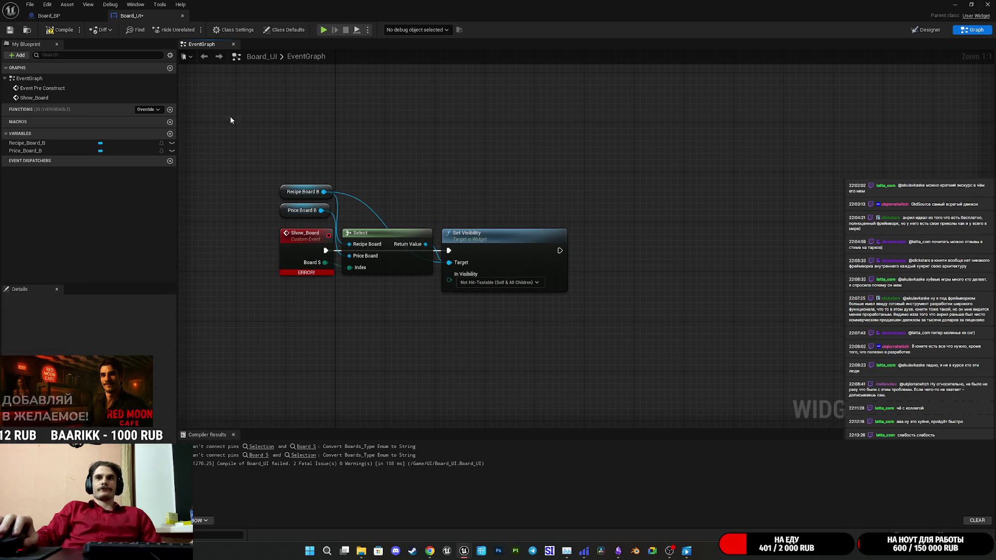
click(60, 30)
click(10, 30)
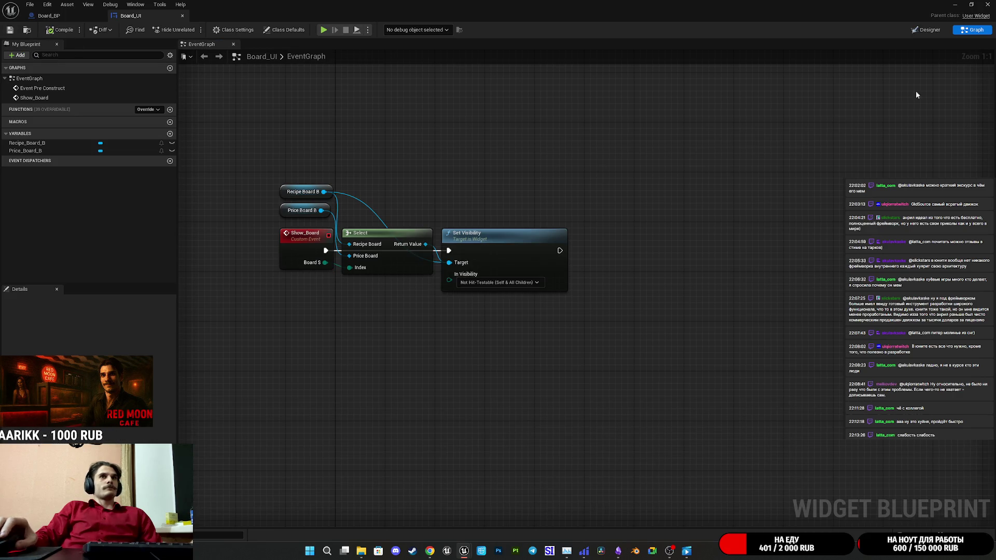
click(933, 33)
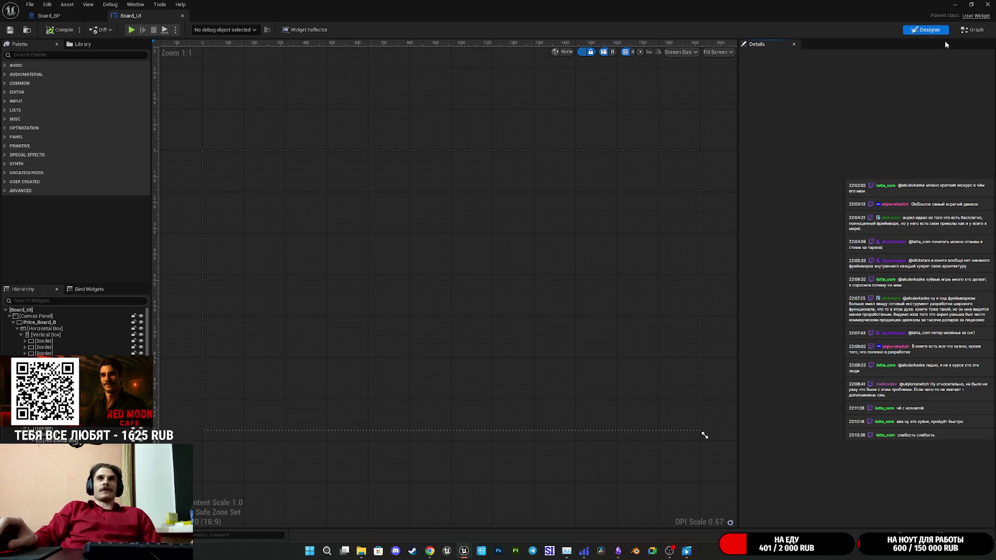
Frame Board_BP2 in the level viewport and reopen its Board_BP blueprint
click(49, 15)
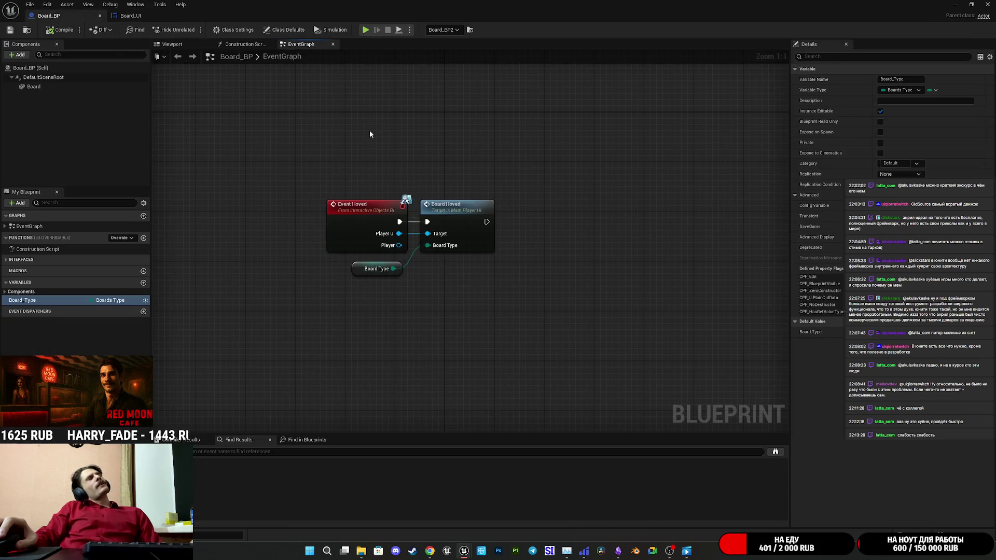
click(150, 15)
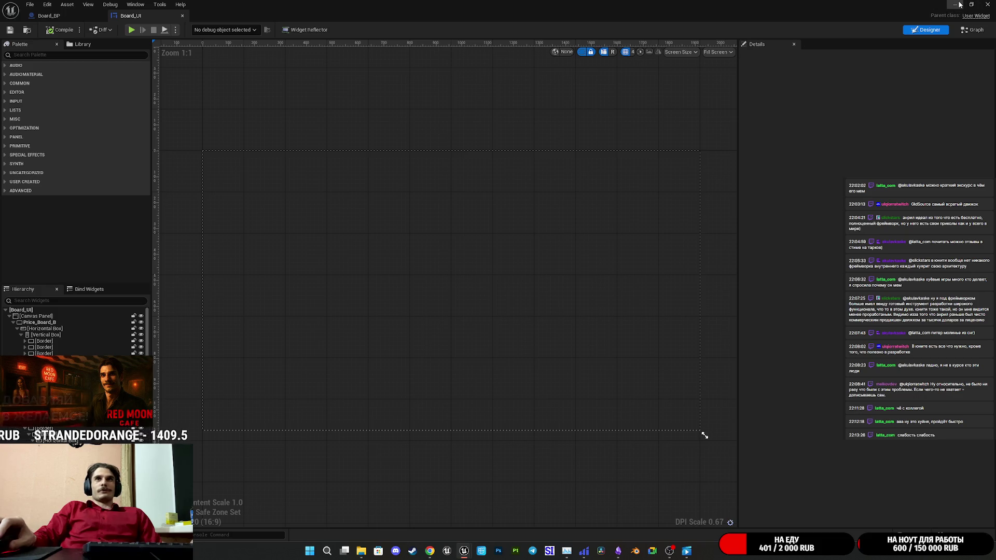
click(954, 4)
key(f)
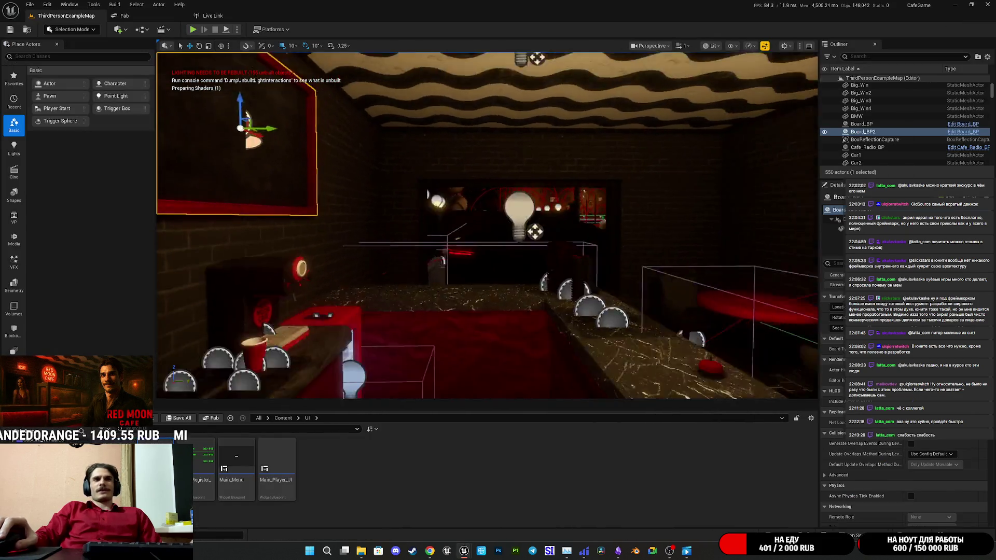
drag(470, 285, 470, 286)
key(f)
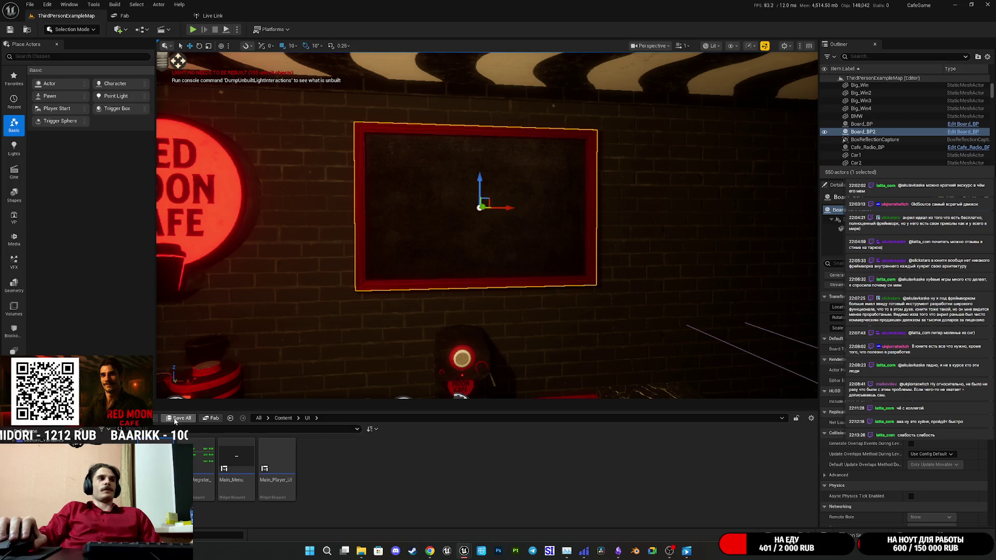
mouse_move(534, 311)
mouse_down()
mouse_move(535, 295)
mouse_move(525, 334)
mouse_up()
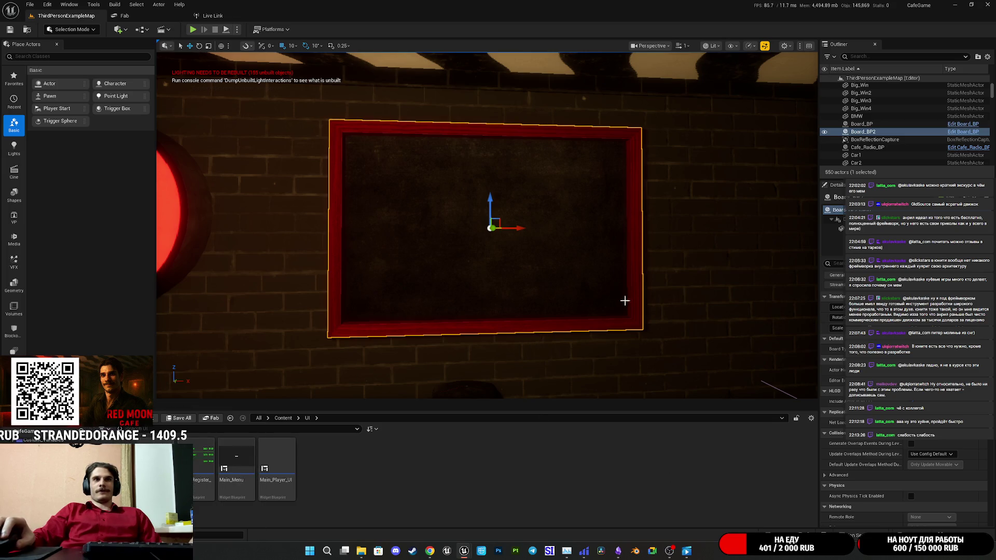
key(ctrl+e)
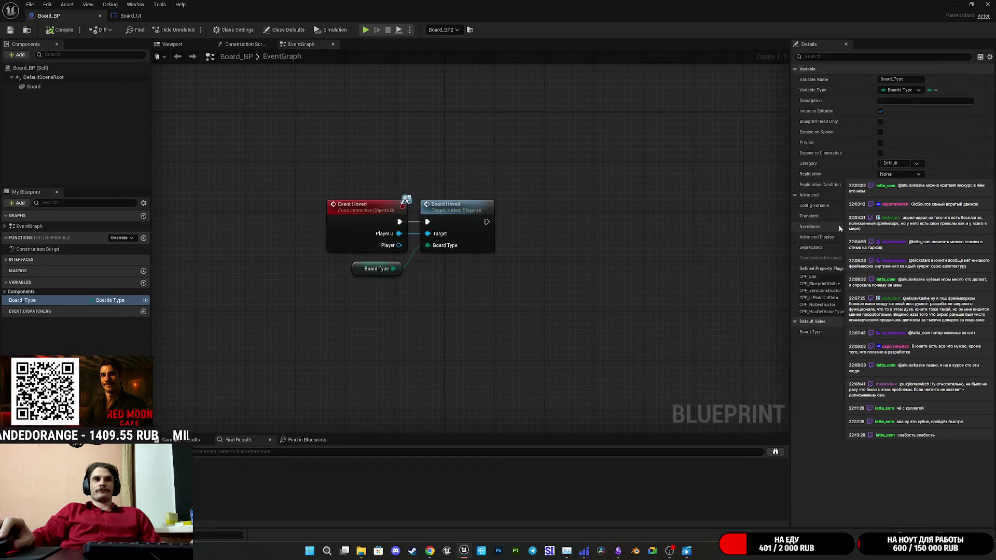
Select the cash register in the level and open Cash_RegisterBP with Ctrl+E
click(130, 16)
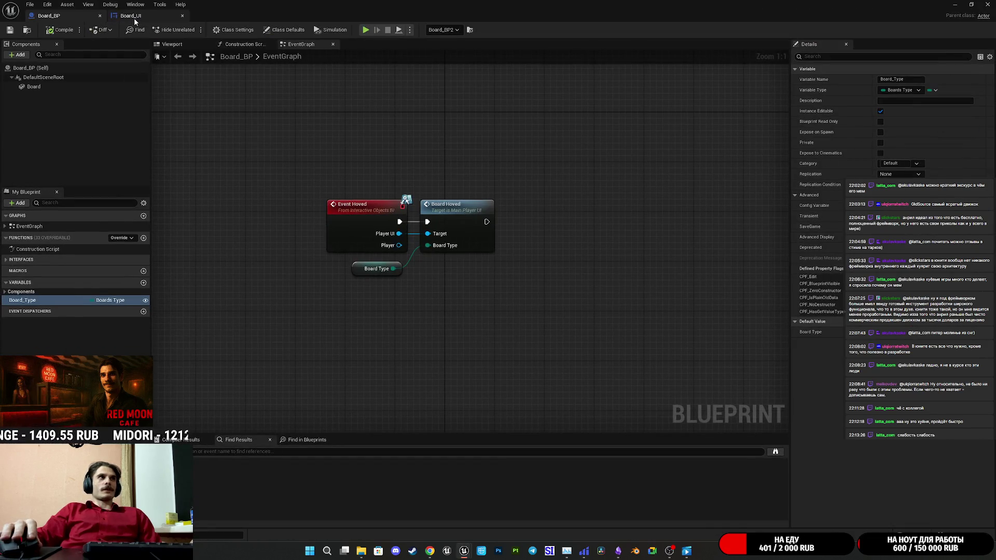
click(972, 29)
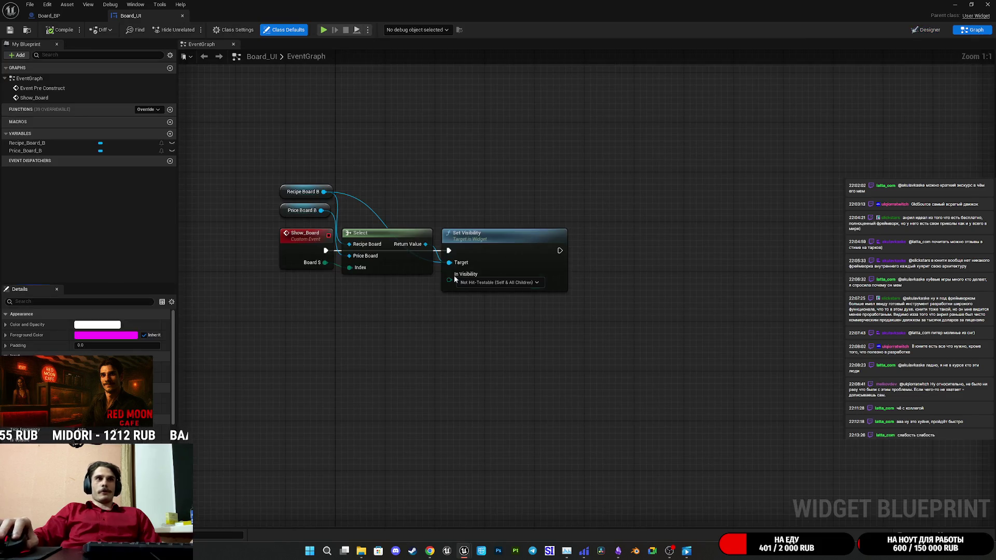
click(49, 16)
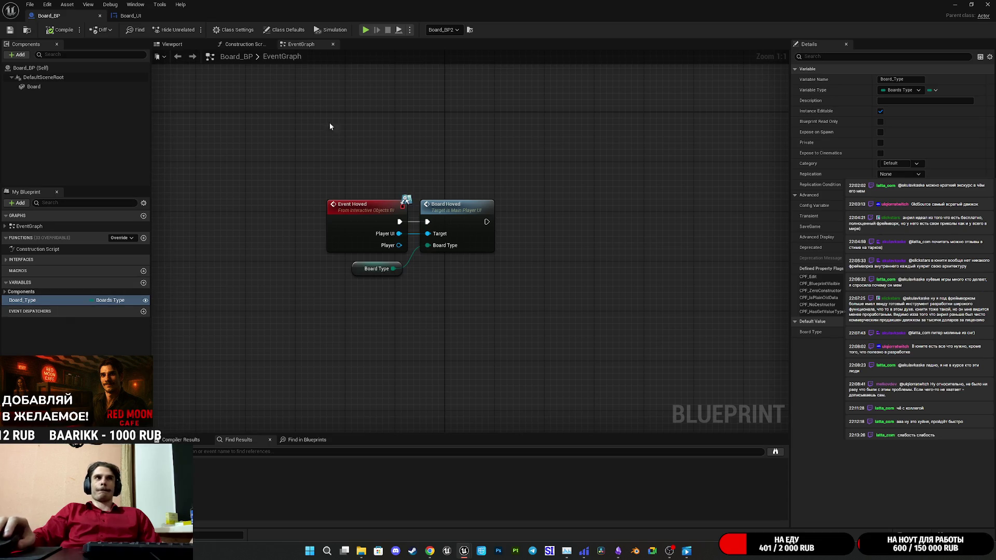
click(956, 5)
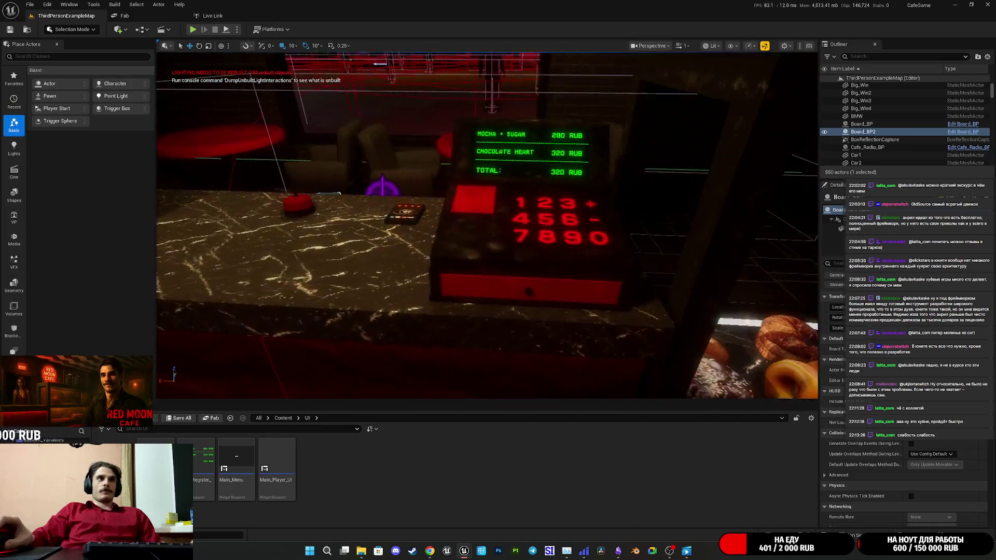
click(488, 244)
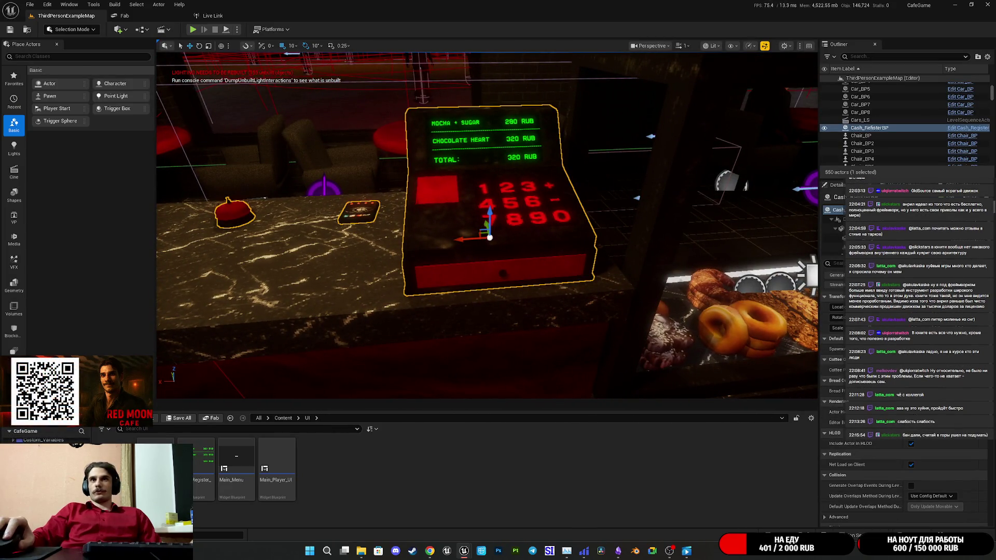
key(ctrl+e)
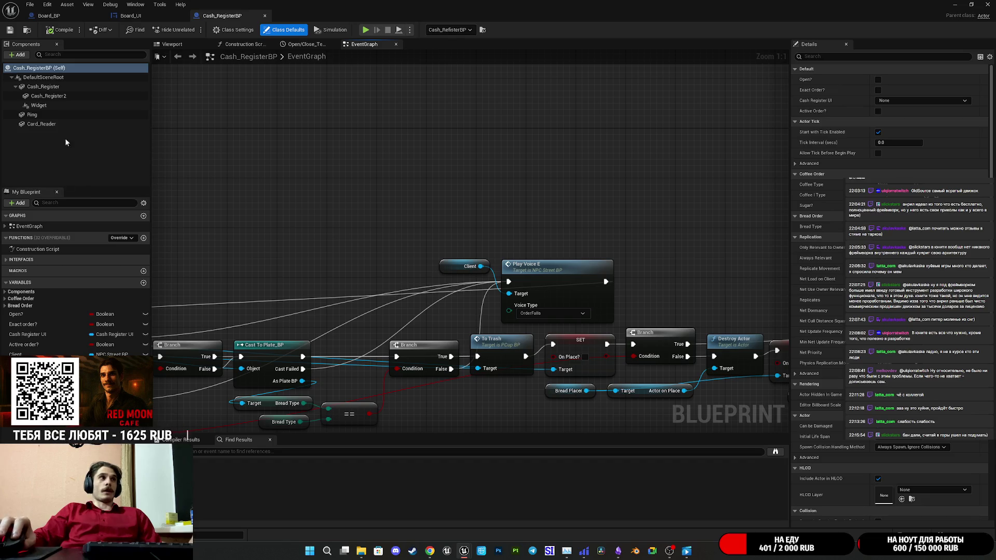
Inspect Cash_RegisterBP's Widget component and its BeginPlay widget setup nodes
click(52, 106)
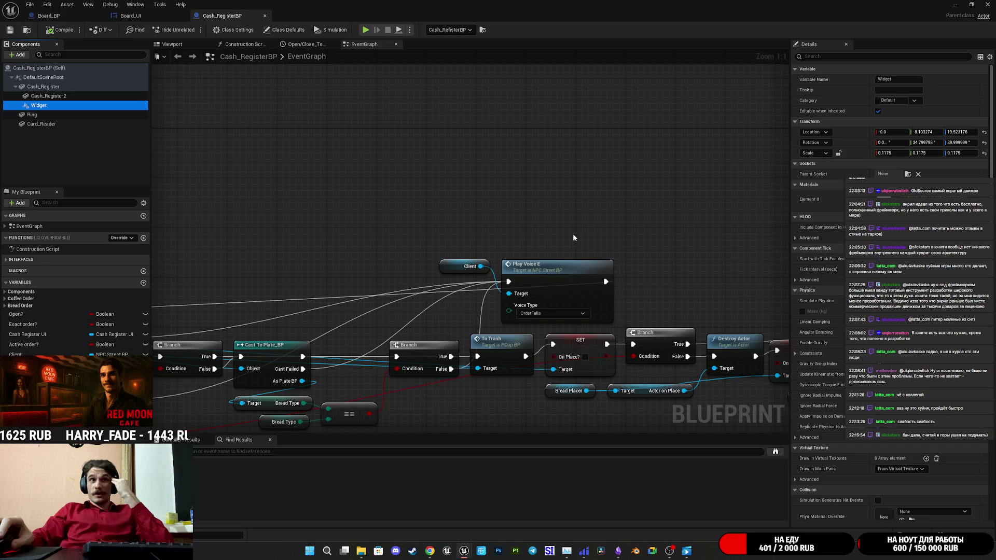
scroll(501, 208, down, 1)
mouse_move(722, 140)
mouse_down()
mouse_move(555, 209)
mouse_move(409, 182)
mouse_move(363, 228)
mouse_move(471, 229)
mouse_move(430, 271)
mouse_move(346, 257)
mouse_move(386, 266)
mouse_move(357, 274)
mouse_up()
scroll(363, 228, down, 3)
scroll(349, 220, up, 3)
scroll(471, 228, up, 1)
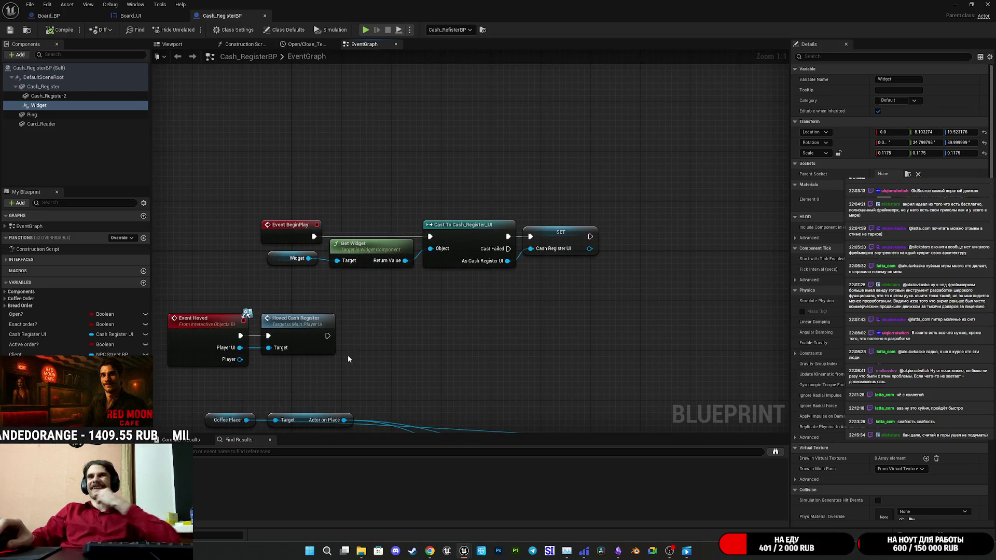
mouse_move(287, 292)
mouse_down()
mouse_move(451, 267)
mouse_move(523, 269)
mouse_move(669, 241)
mouse_up()
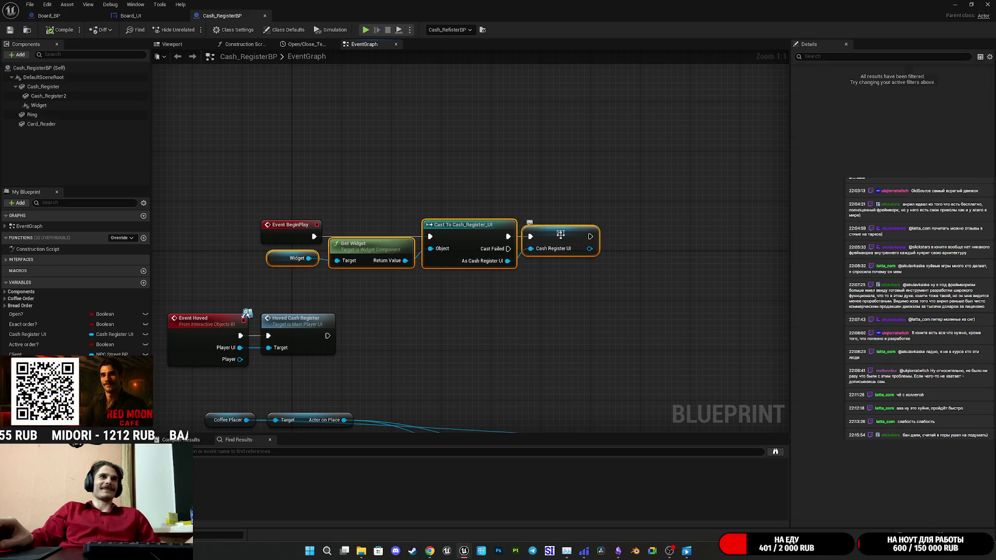
click(440, 301)
drag(333, 272, 379, 263)
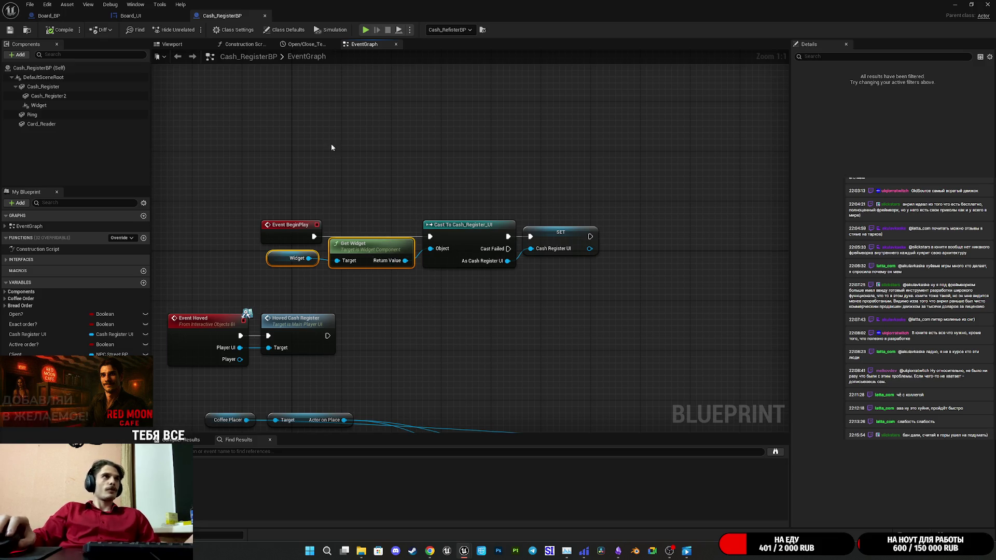
click(362, 160)
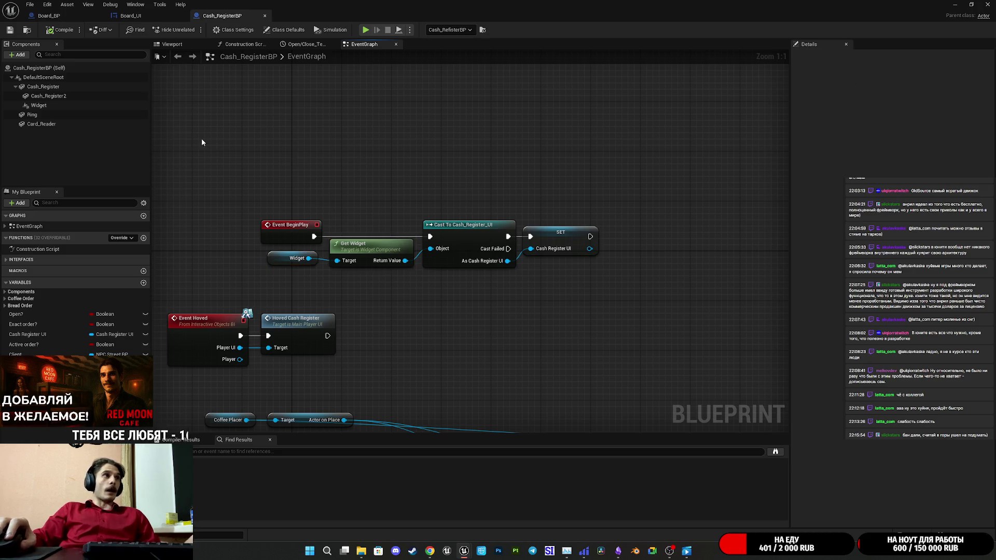
Copy the Widget component and return to the Board_BP blueprint
click(37, 105)
right_click(35, 106)
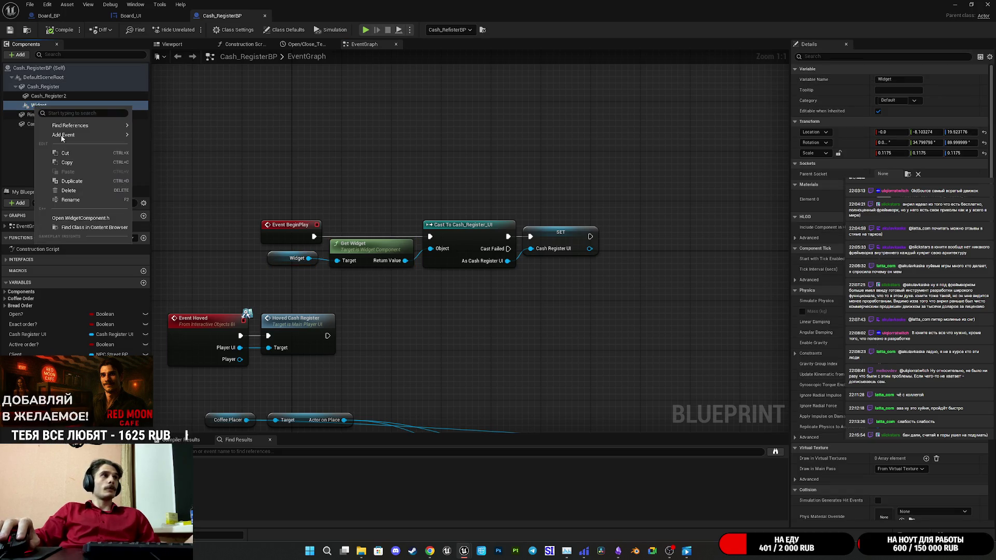
click(77, 163)
click(57, 15)
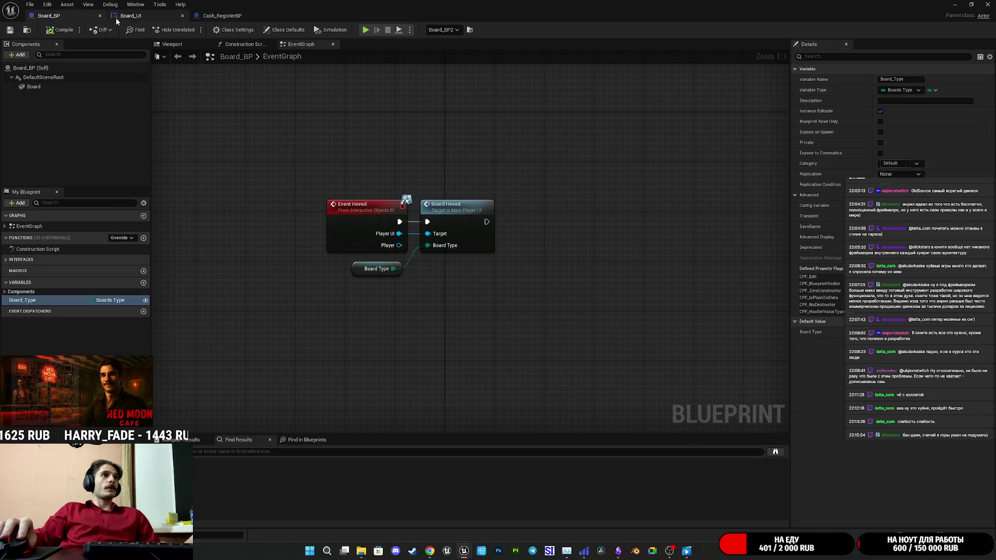
Paste the Widget component into Board_BP and focus it in the viewport
click(44, 88)
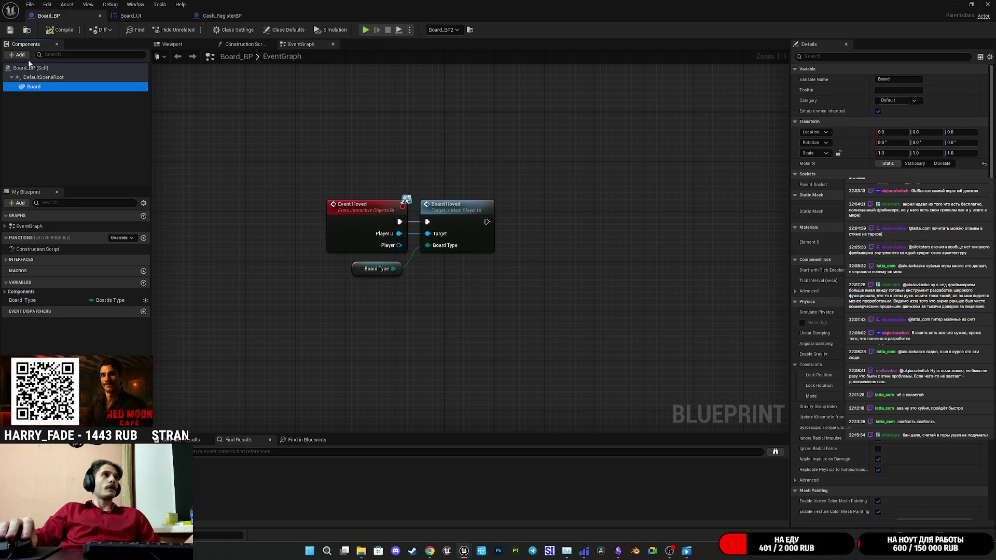
click(69, 125)
key(ctrl+v)
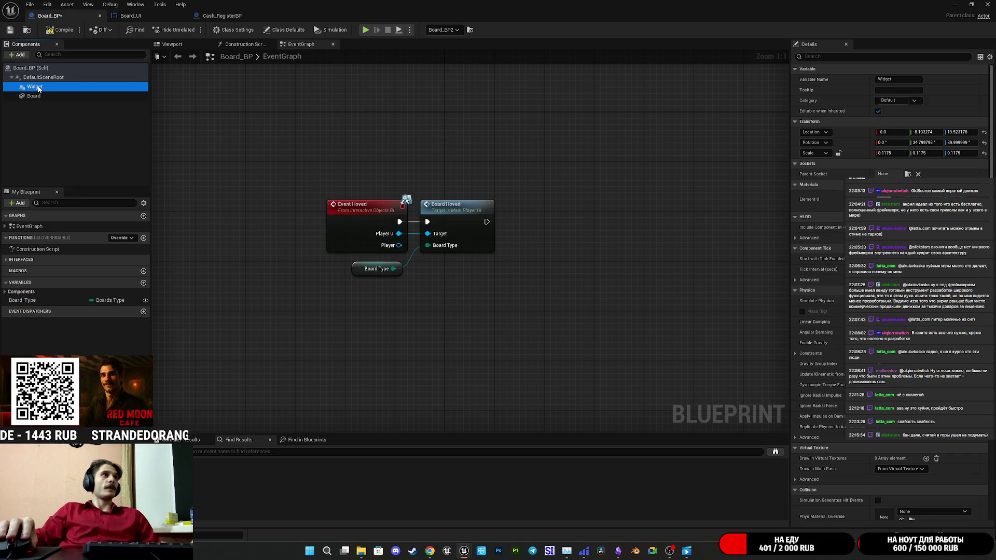
click(173, 44)
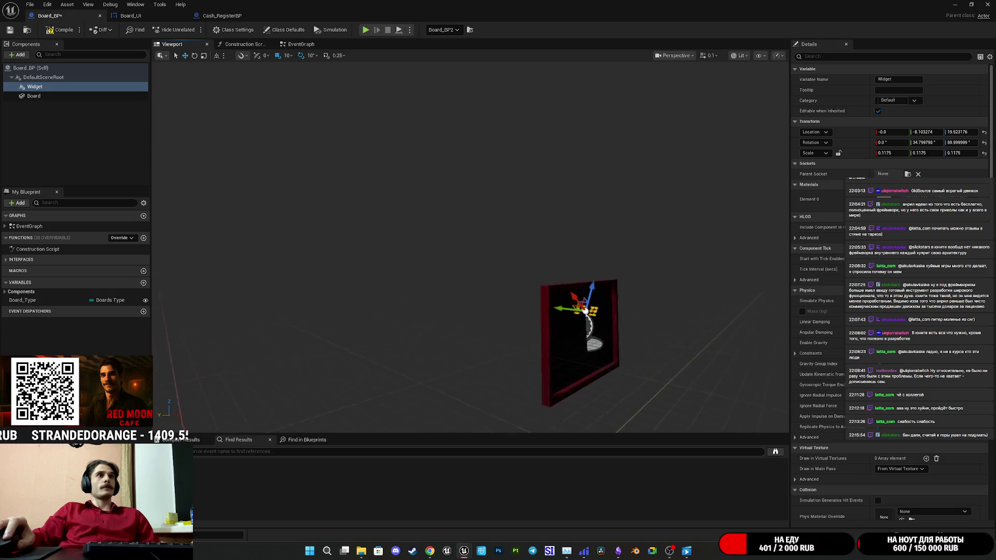
key(f)
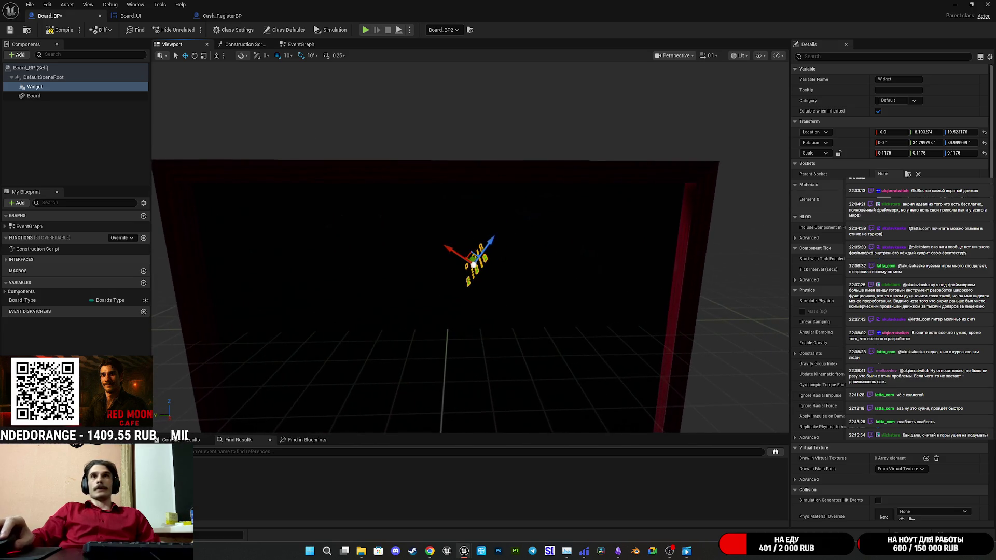
Reset the widget's rotation and location to zero and slide it out along X
click(984, 142)
click(984, 131)
key(f)
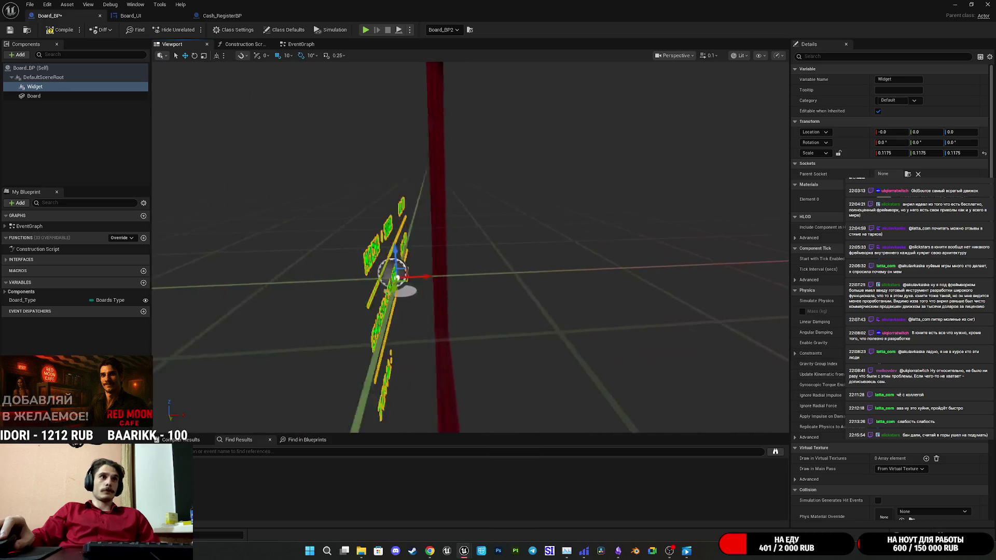
drag(490, 265, 563, 274)
drag(894, 132, 882, 132)
drag(600, 244, 600, 244)
Set the widget's Location X to 3.25 and save Board_BP
click(890, 132)
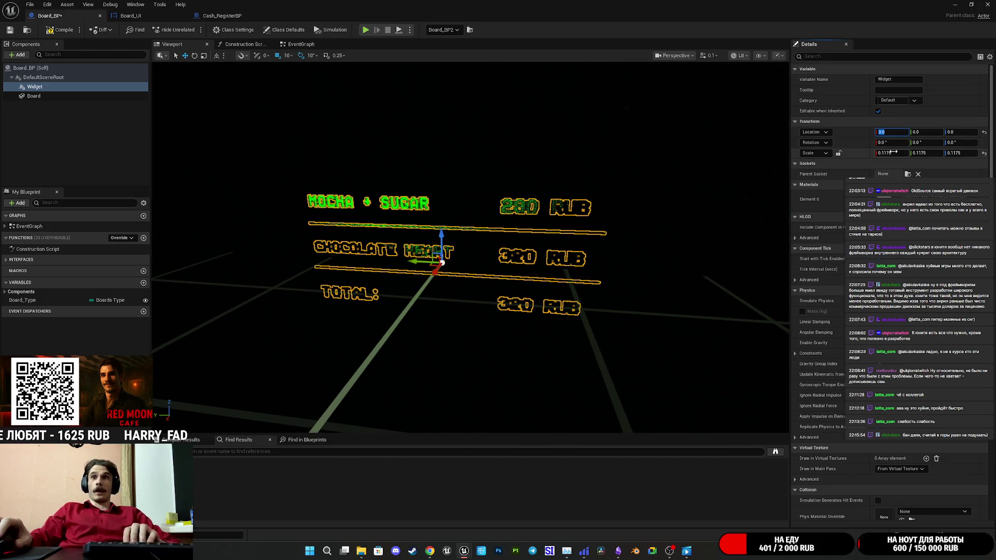
text(3.5)
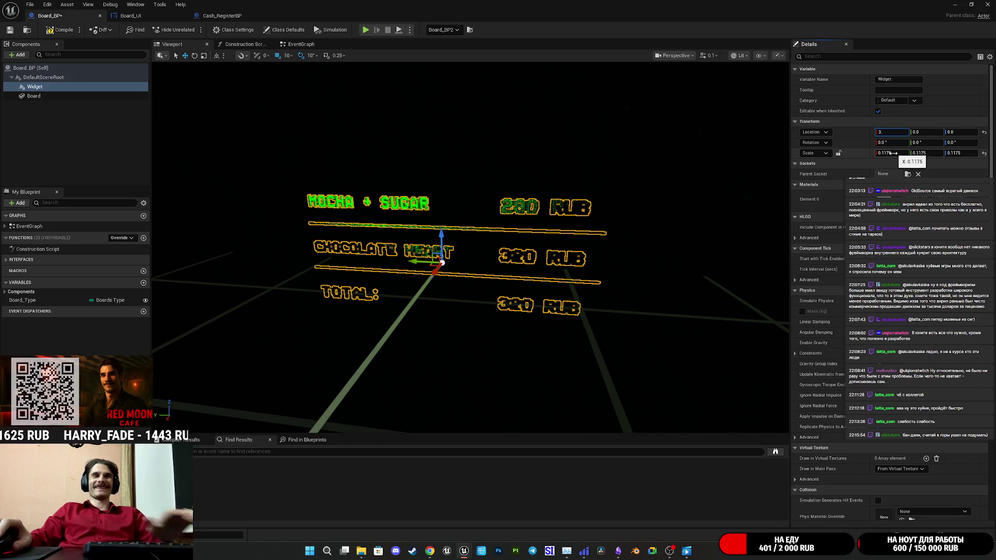
drag(662, 194, 662, 194)
drag(549, 273, 550, 273)
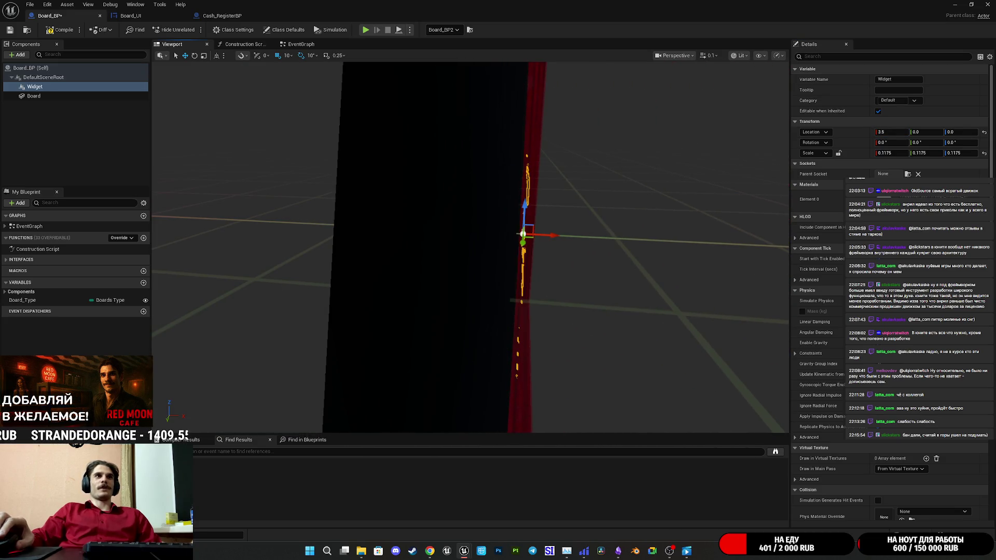
click(891, 134)
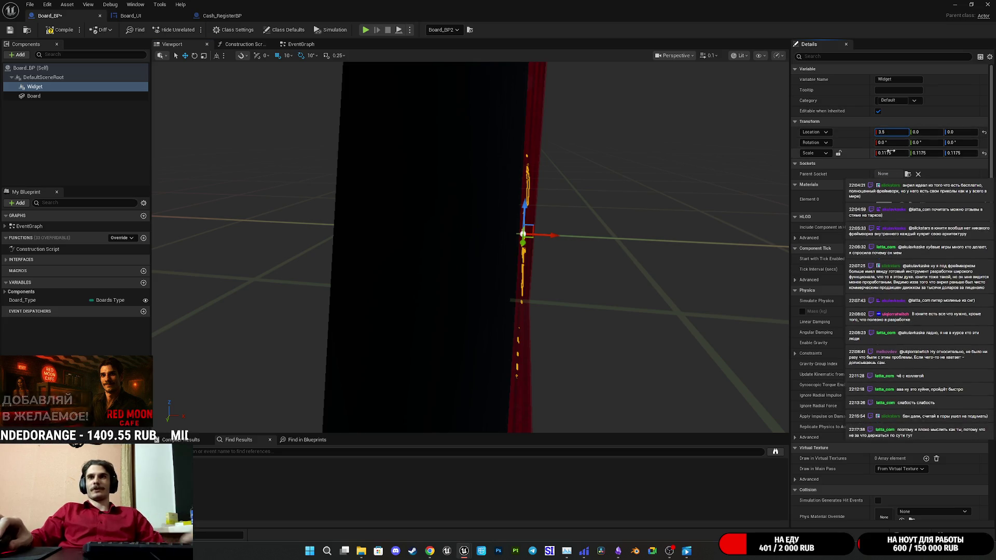
text(3.25)
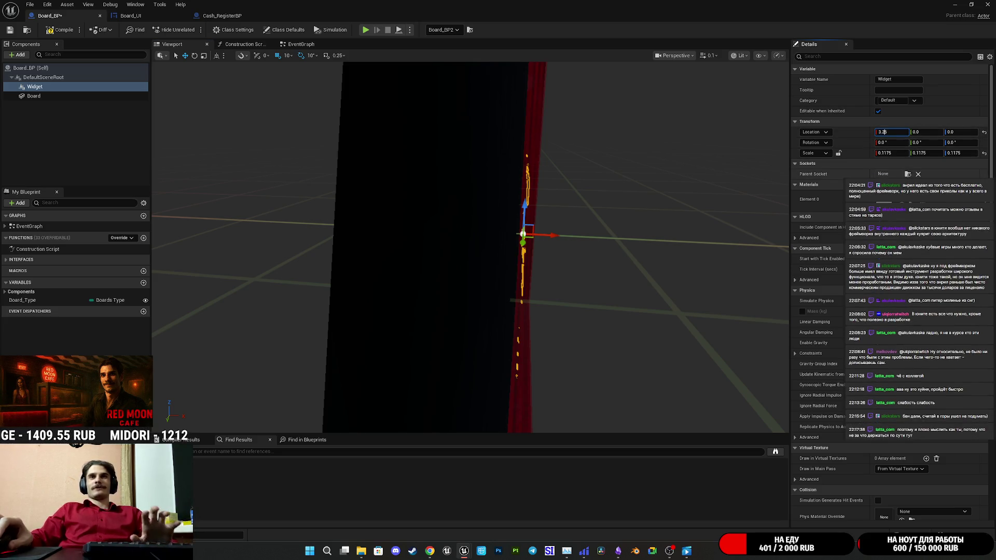
key(Return)
drag(571, 278, 571, 278)
key(ctrl+s)
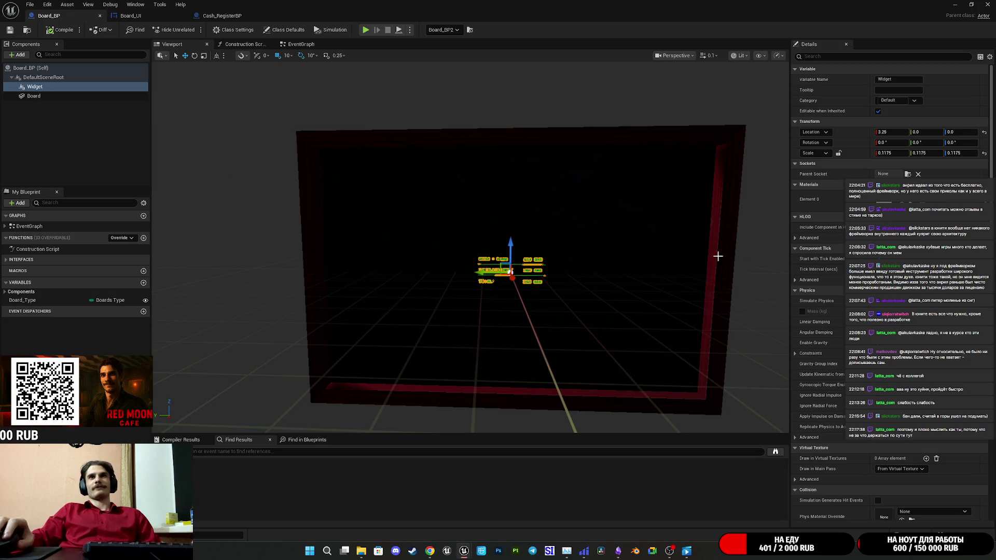
click(131, 15)
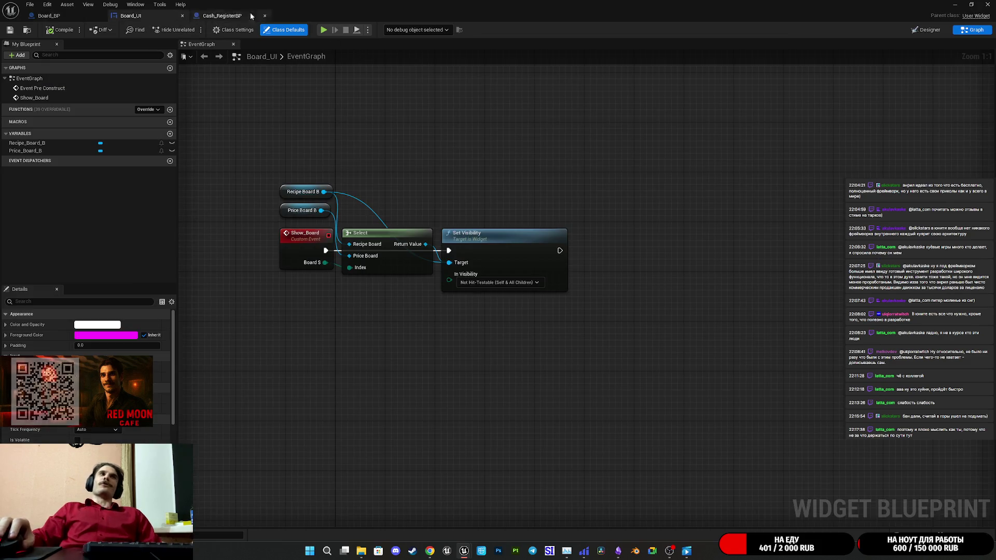
Bring up Cash_RegisterBP and centre its BeginPlay widget setup nodes
click(217, 16)
drag(495, 161, 552, 147)
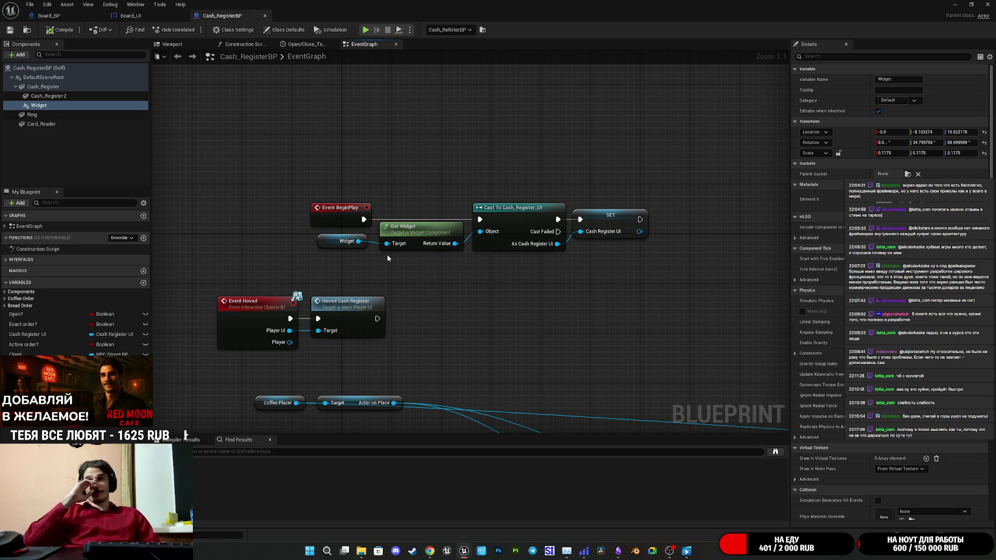
mouse_move(534, 196)
mouse_down()
mouse_move(493, 173)
mouse_move(350, 198)
mouse_move(355, 205)
mouse_up()
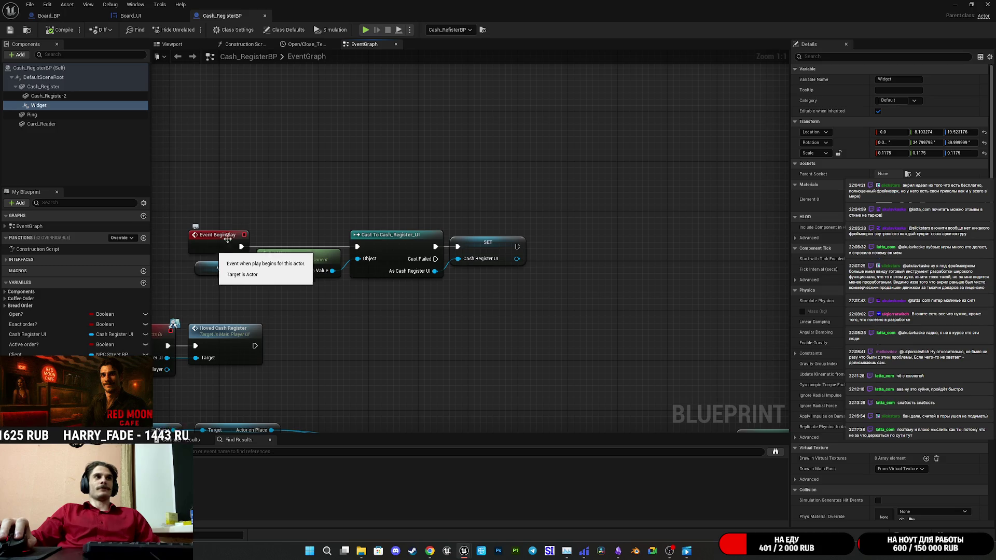
drag(306, 208, 334, 211)
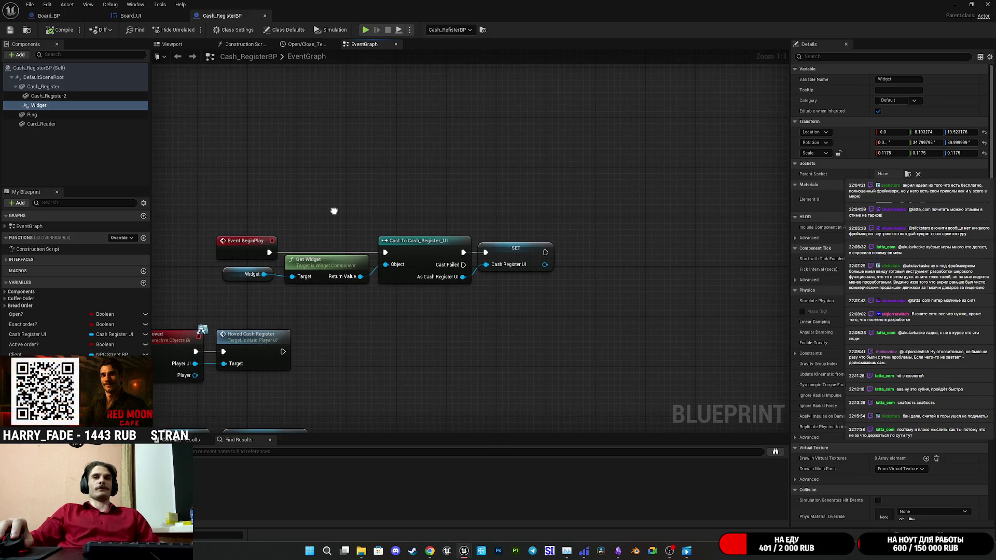
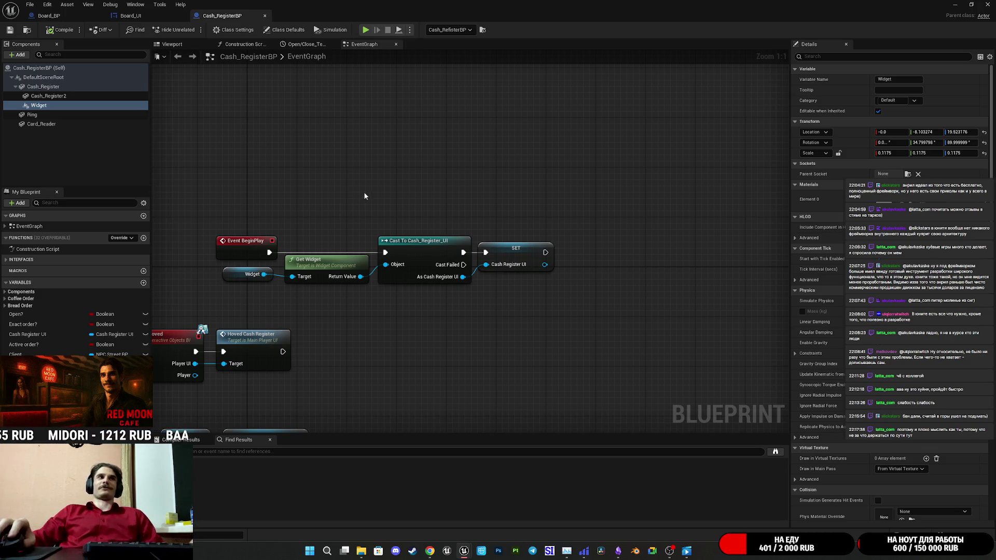
Move Cash_RegisterBP's BeginPlay node chain up-left and save the blueprint
mouse_move(362, 188)
mouse_down()
mouse_move(489, 185)
mouse_move(707, 295)
mouse_up()
drag(361, 247, 274, 209)
click(331, 281)
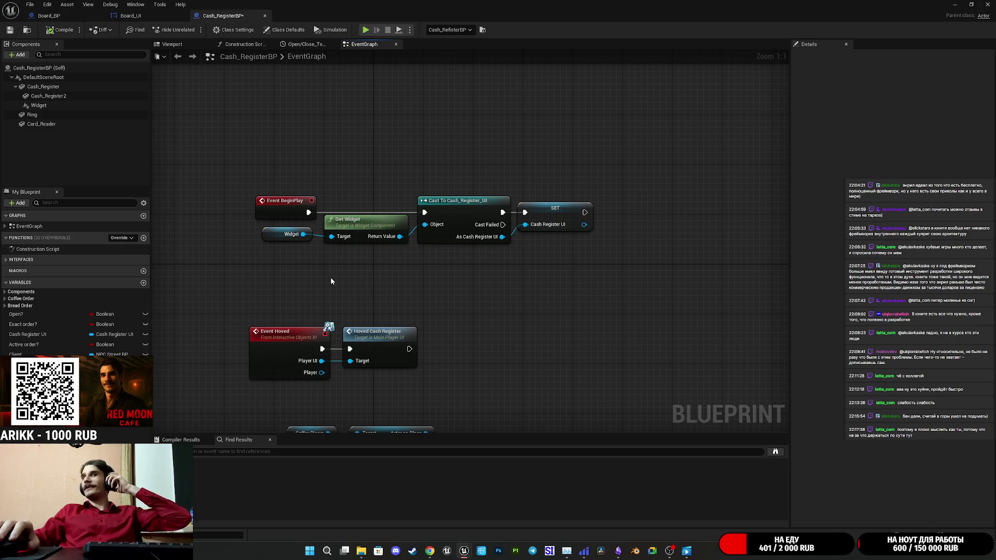
click(10, 30)
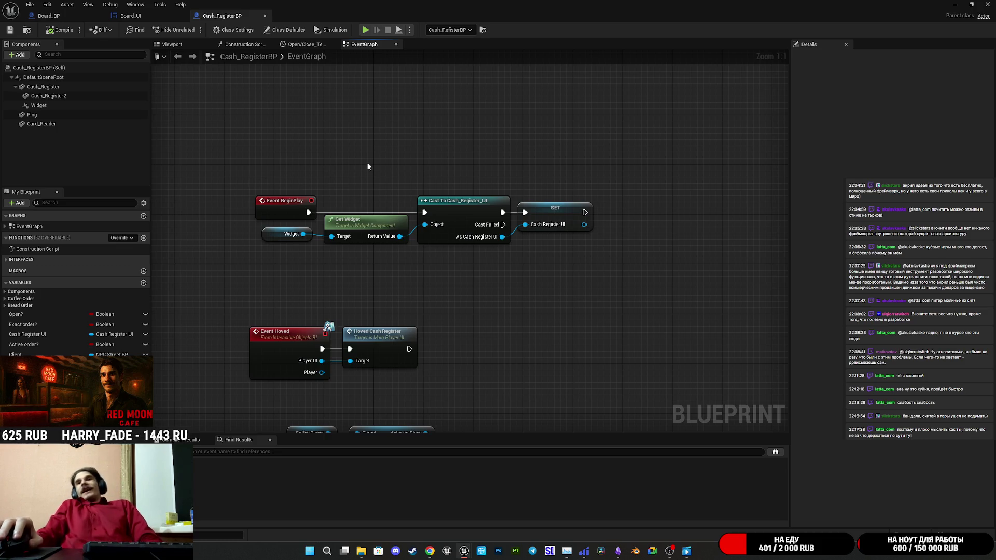
Recentre the graph and look over Board_UI and Board_BP before returning to Cash_RegisterBP
mouse_move(384, 167)
mouse_down()
mouse_move(429, 173)
mouse_move(456, 215)
mouse_move(509, 242)
mouse_up()
scroll(509, 232, down, 4)
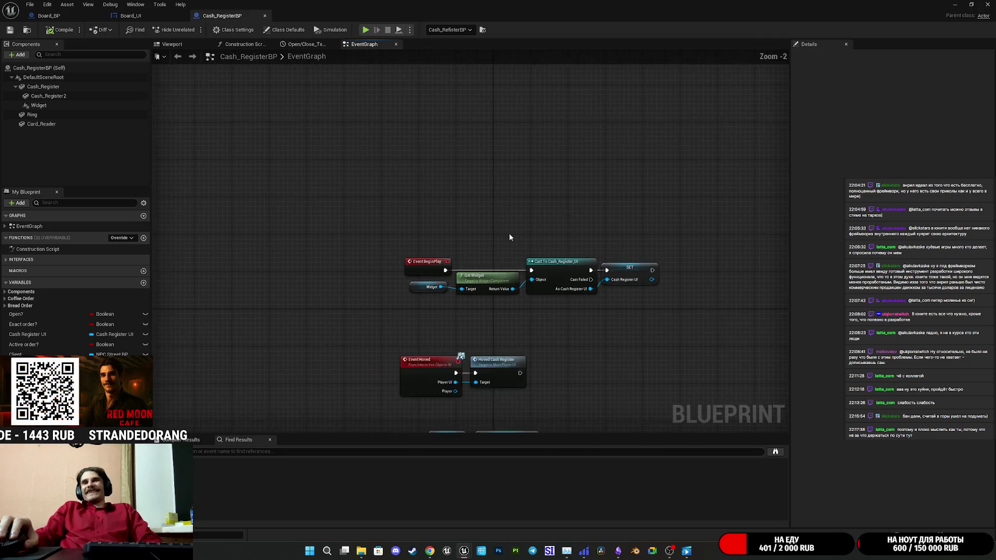
scroll(509, 233, up, 3)
scroll(387, 208, up, 1)
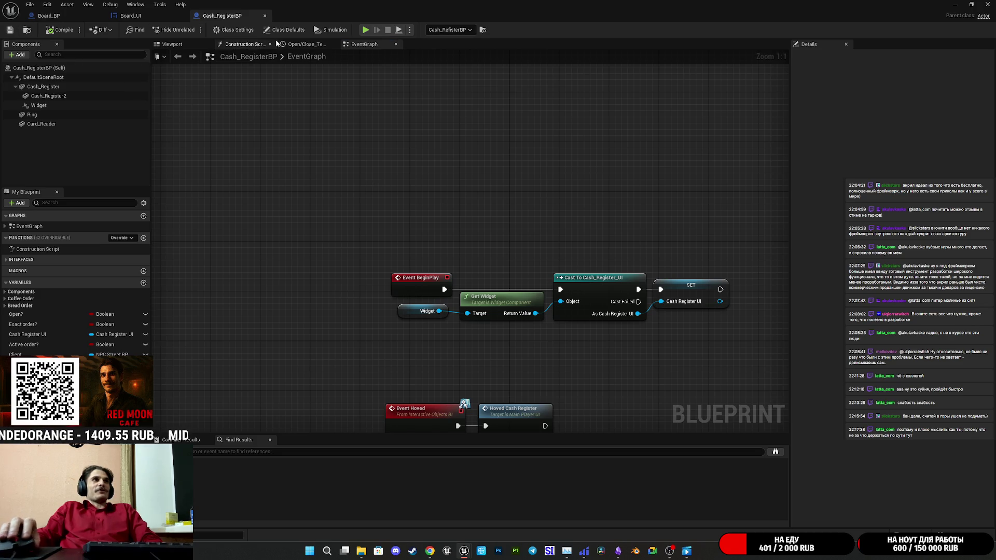
click(164, 20)
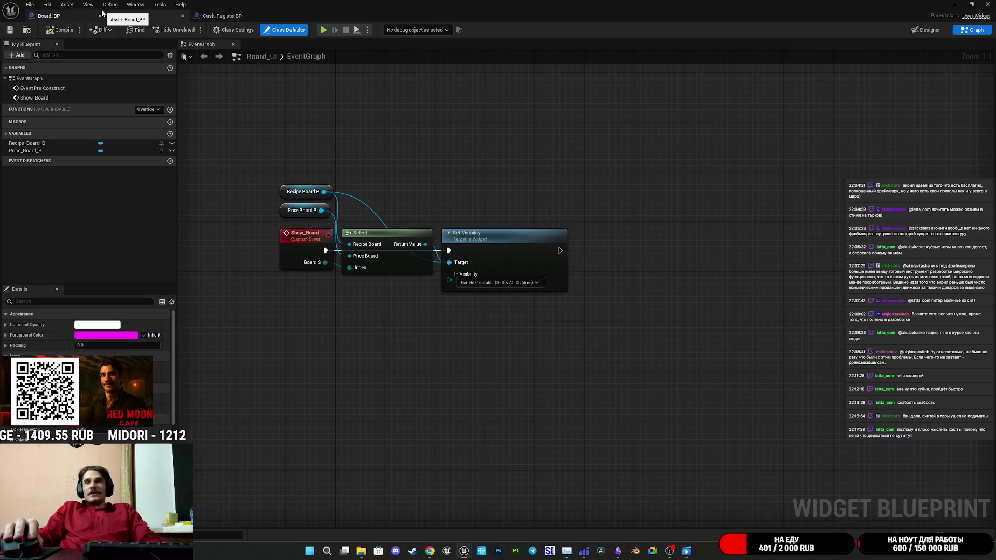
click(50, 16)
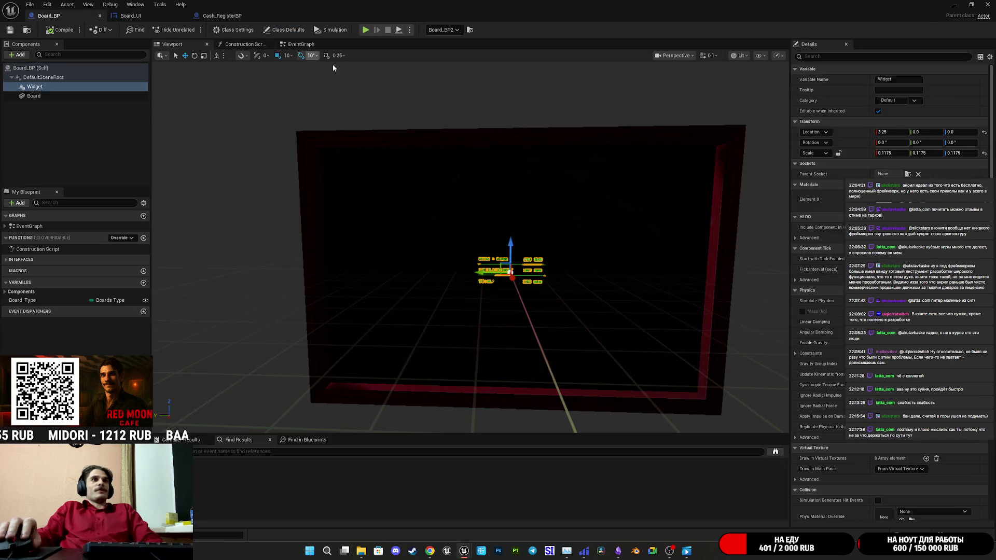
click(226, 16)
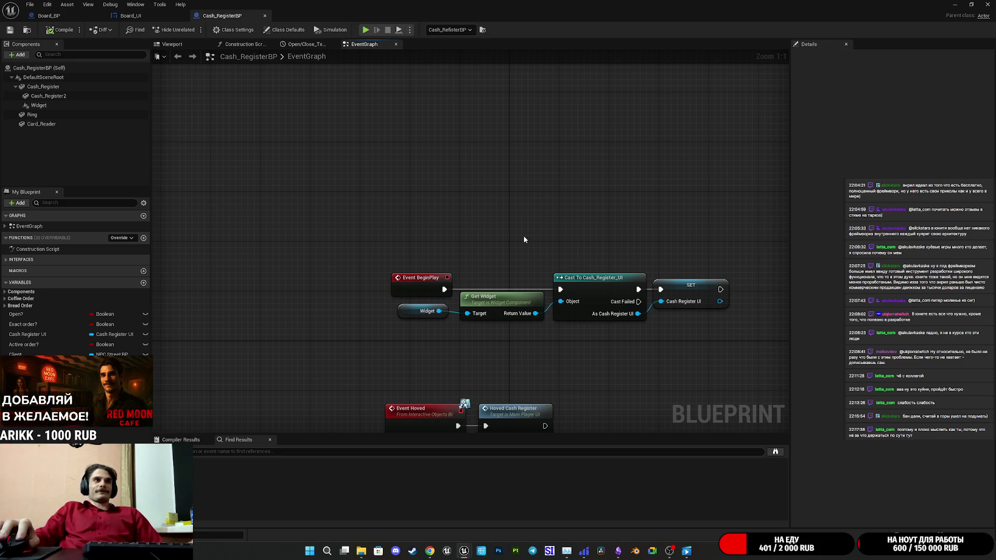
Reselect the BeginPlay and Event Hovered node chains, then go to Board_BP's viewport
drag(524, 240, 476, 229)
drag(353, 239, 670, 344)
drag(670, 343, 627, 155)
drag(429, 181, 619, 257)
click(481, 164)
drag(482, 164, 481, 221)
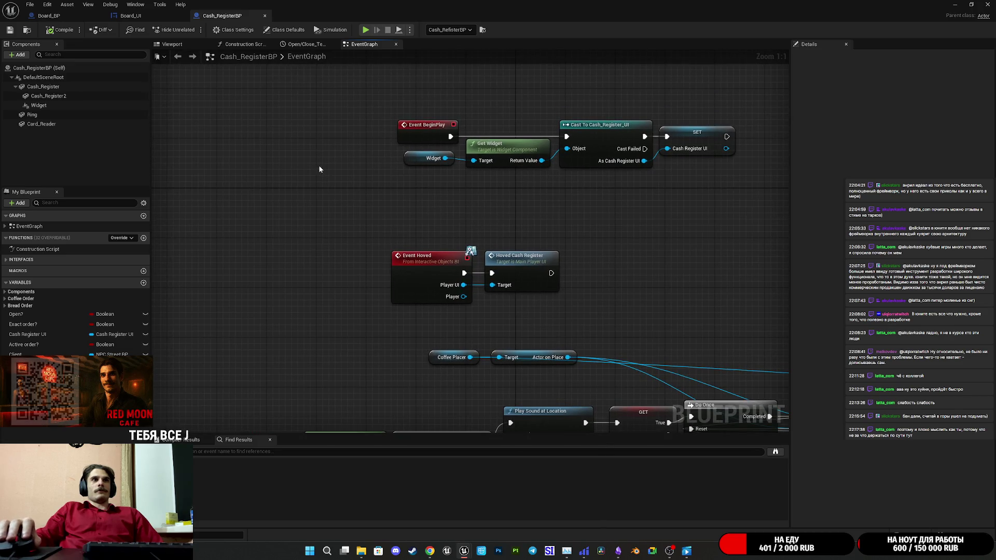
drag(423, 202, 373, 192)
click(130, 16)
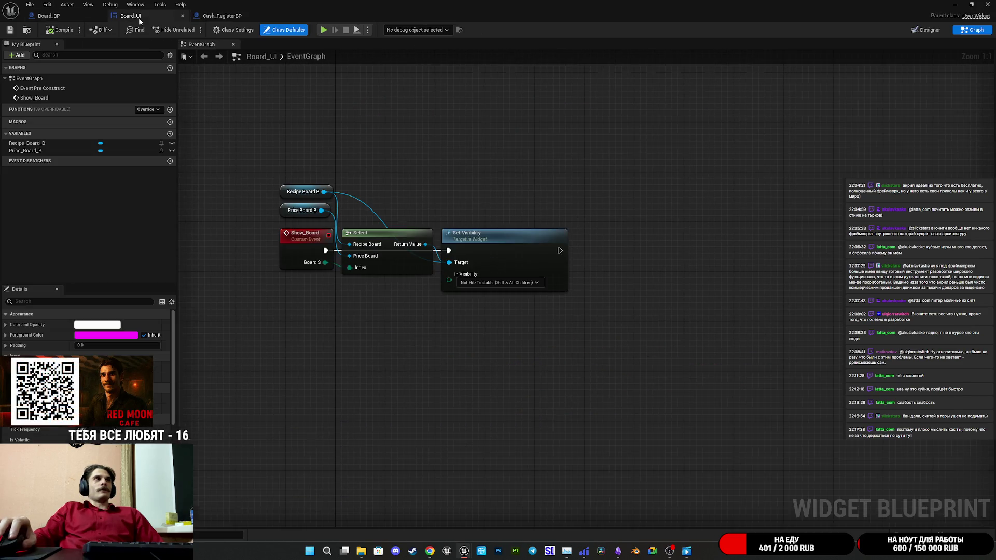
click(52, 15)
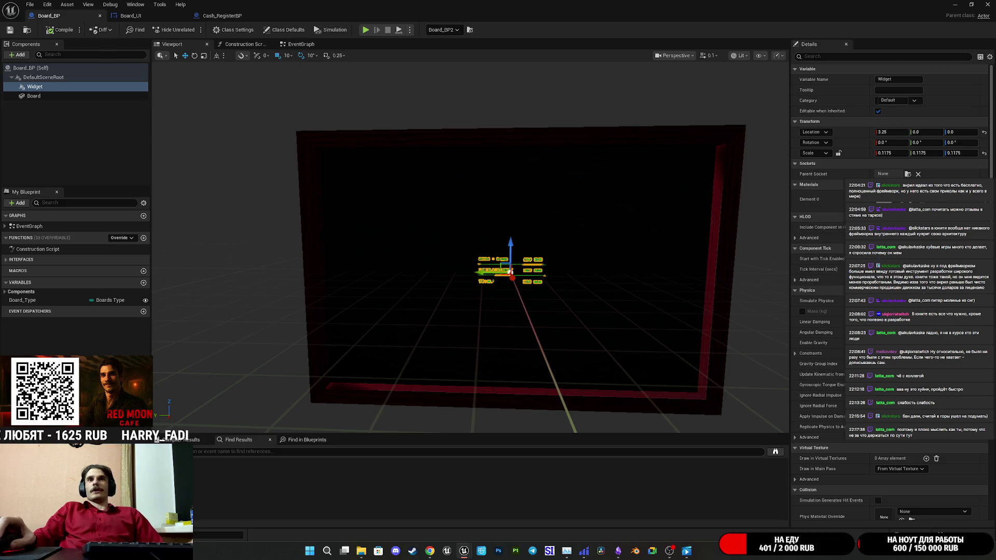
Set the widget component's Widget Class to the menu board widget and save Board_BP
scroll(890, 291, down, 10)
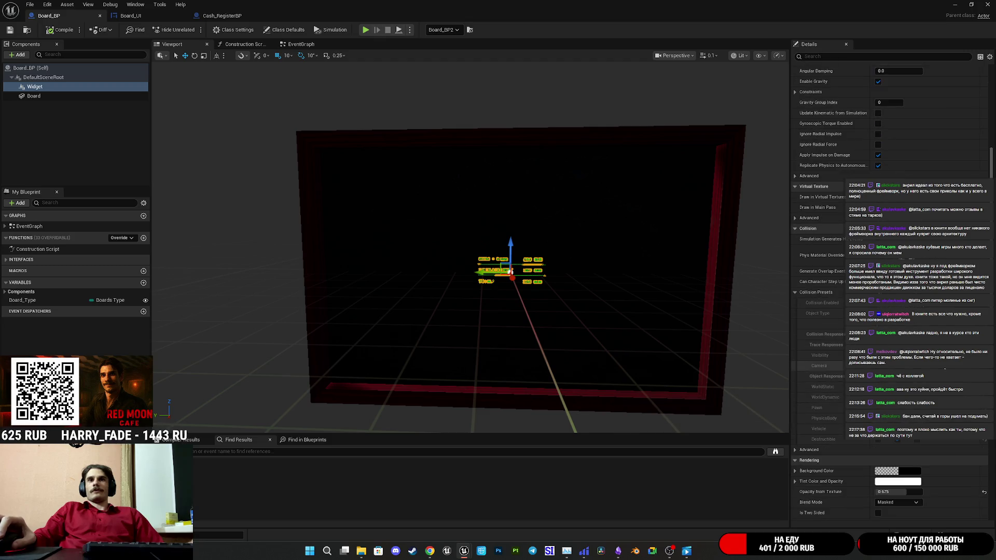
scroll(890, 291, down, 8)
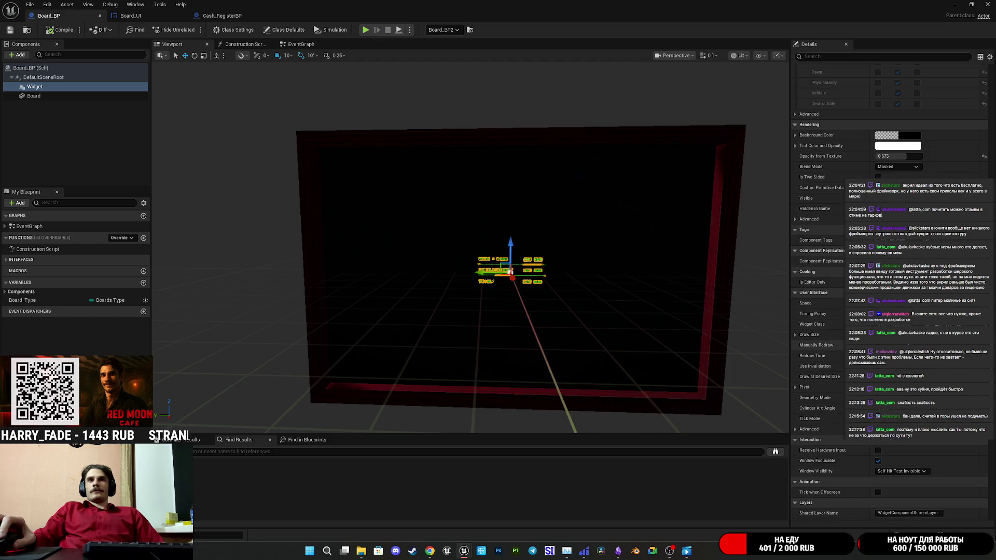
click(900, 324)
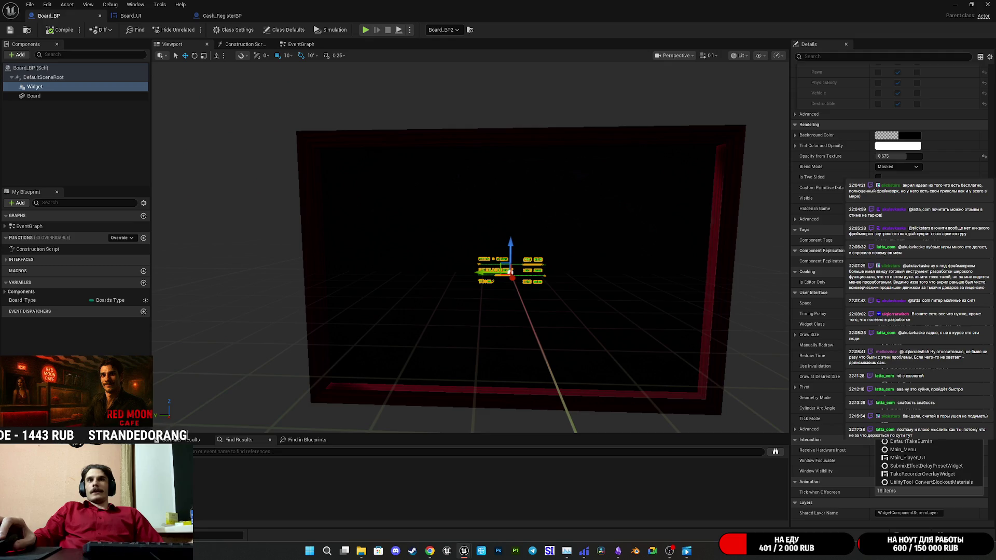
click(908, 410)
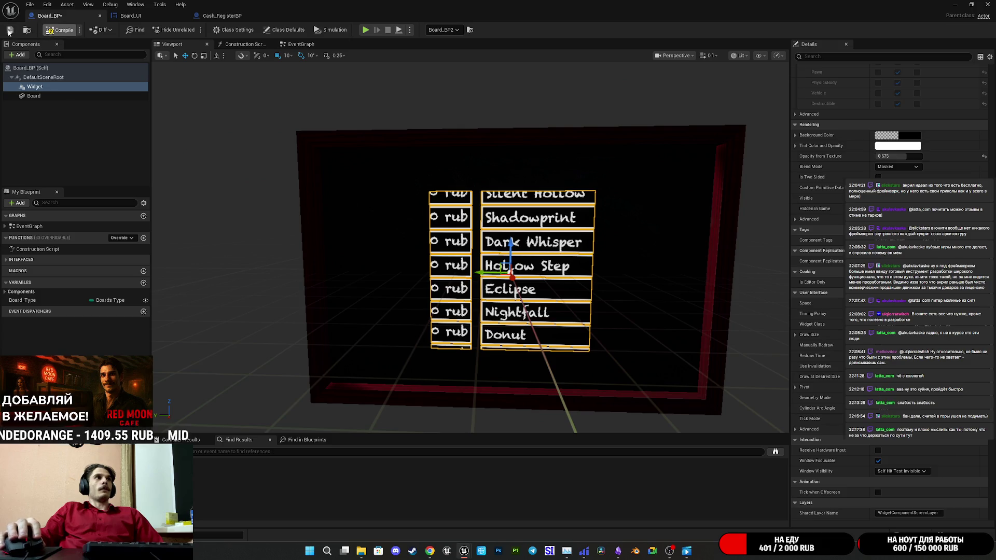
click(10, 31)
Scroll through Board_BP's Details panel, then move between the Board_UI and Cash_RegisterBP tabs
scroll(889, 290, up, 8)
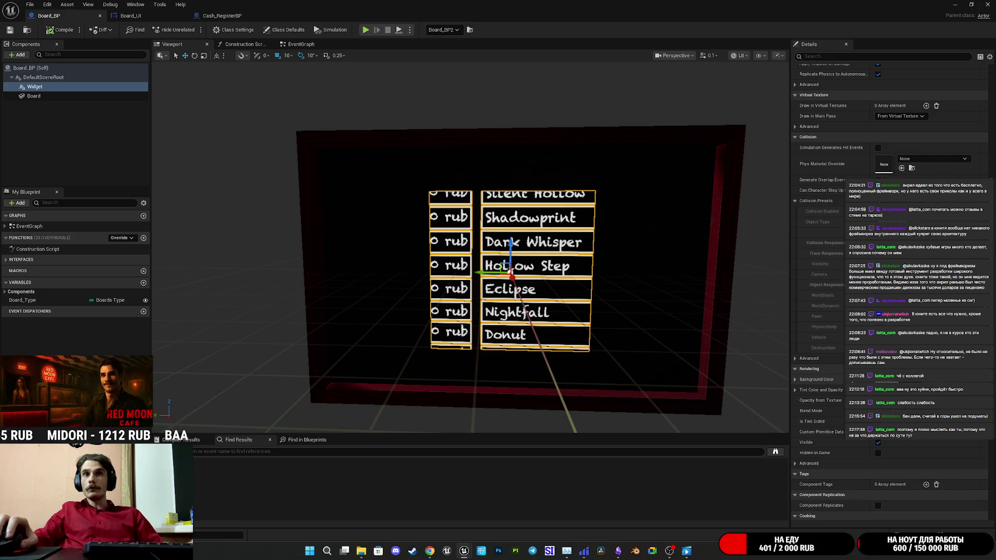
scroll(620, 340, up, 10)
scroll(621, 340, down, 3)
scroll(621, 341, down, 8)
scroll(620, 340, up, 8)
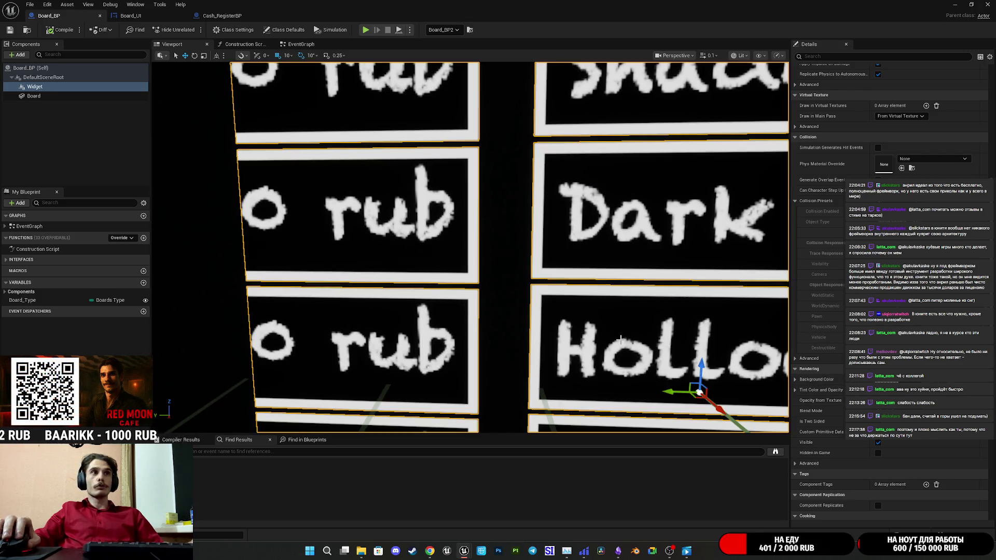
scroll(621, 341, down, 10)
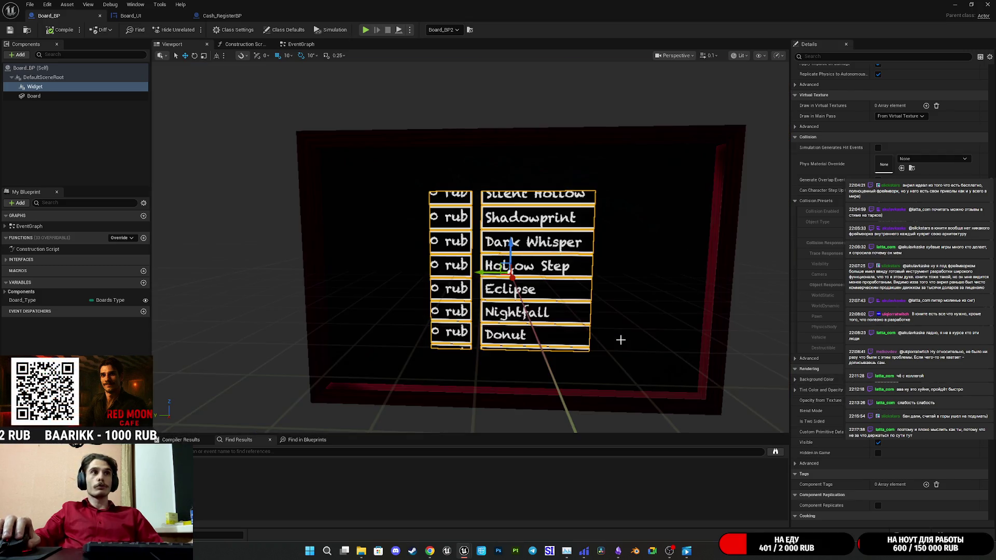
click(144, 17)
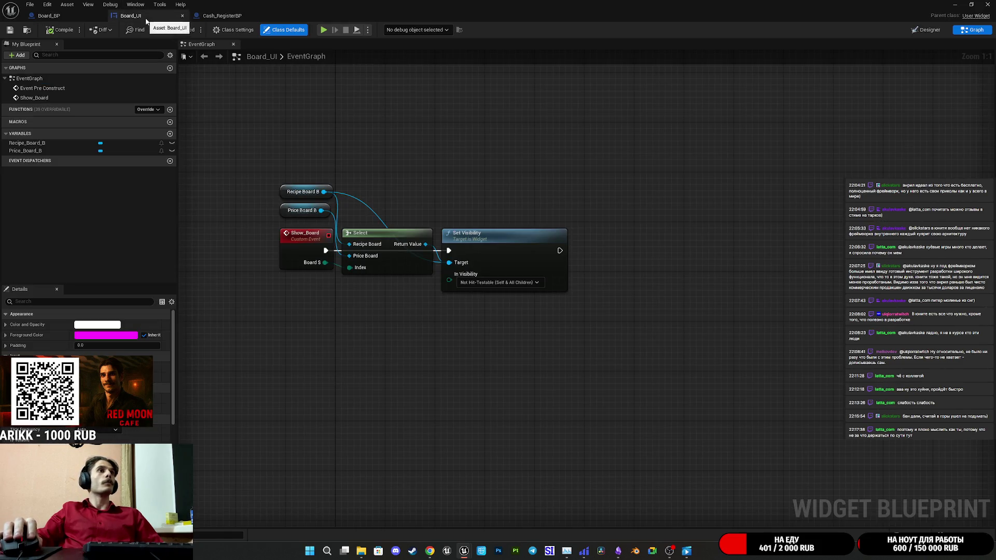
click(222, 15)
Show Board_UI's Designer and set its preview fill mode to Custom
click(128, 16)
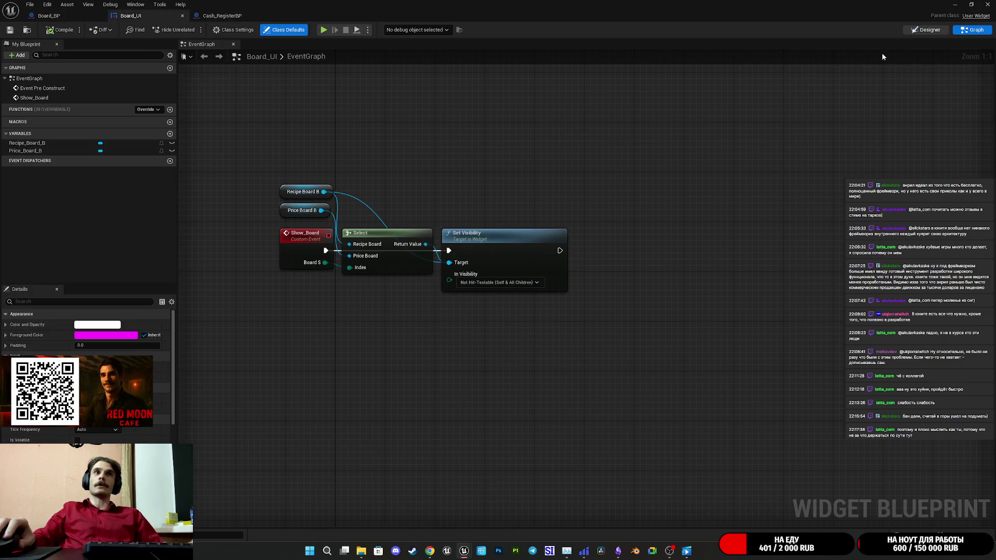
click(926, 30)
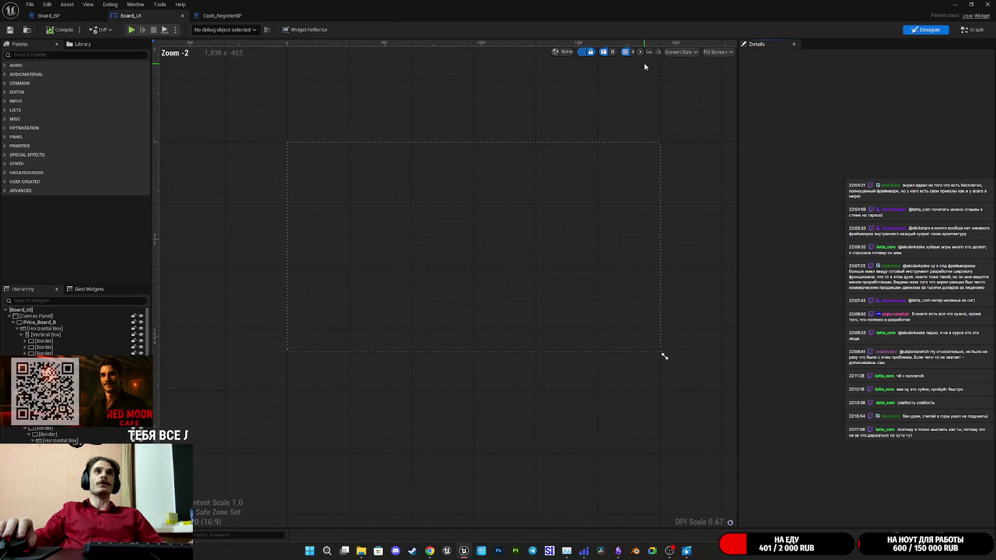
click(684, 54)
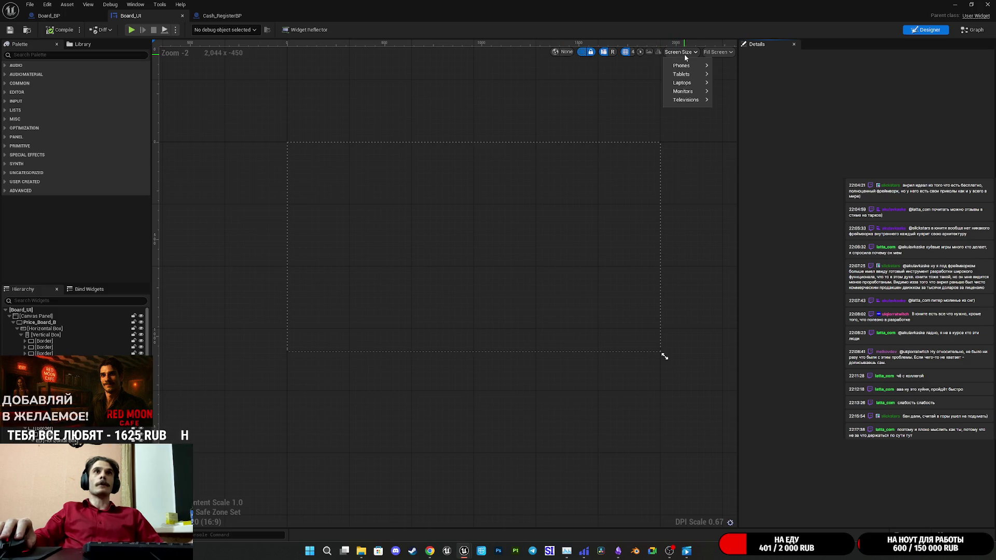
click(725, 53)
click(726, 74)
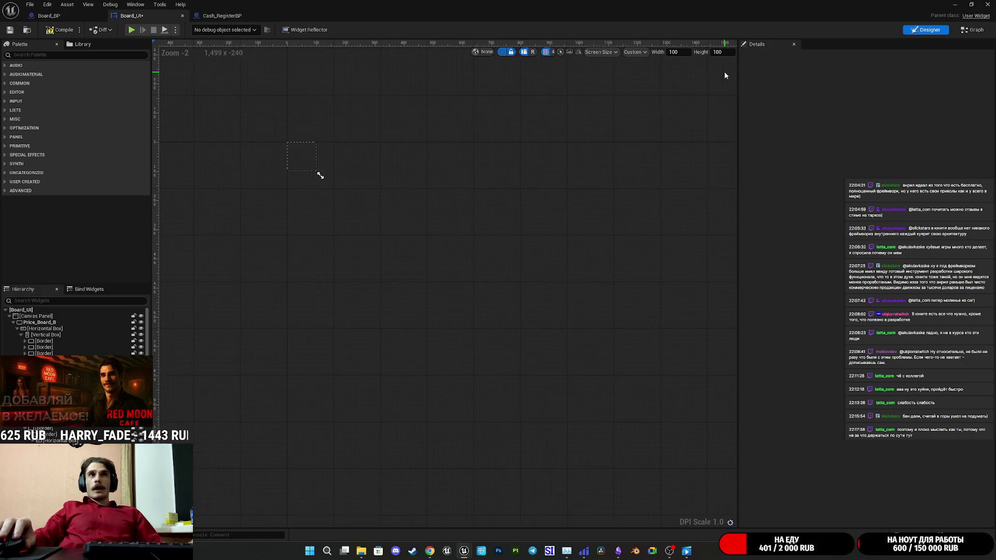
scroll(309, 167, up, 5)
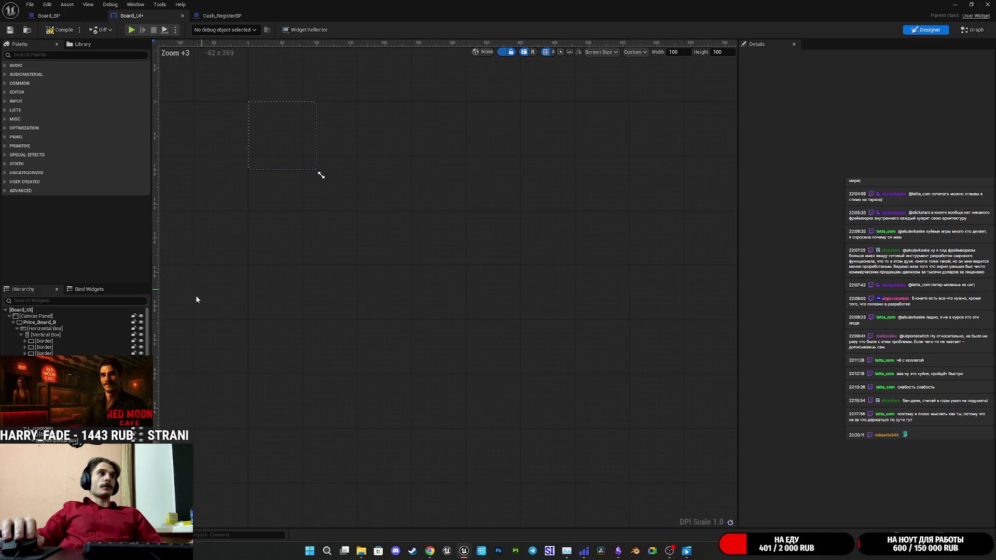
Enter a 1600 width and 1015 height for the custom preview size
click(25, 324)
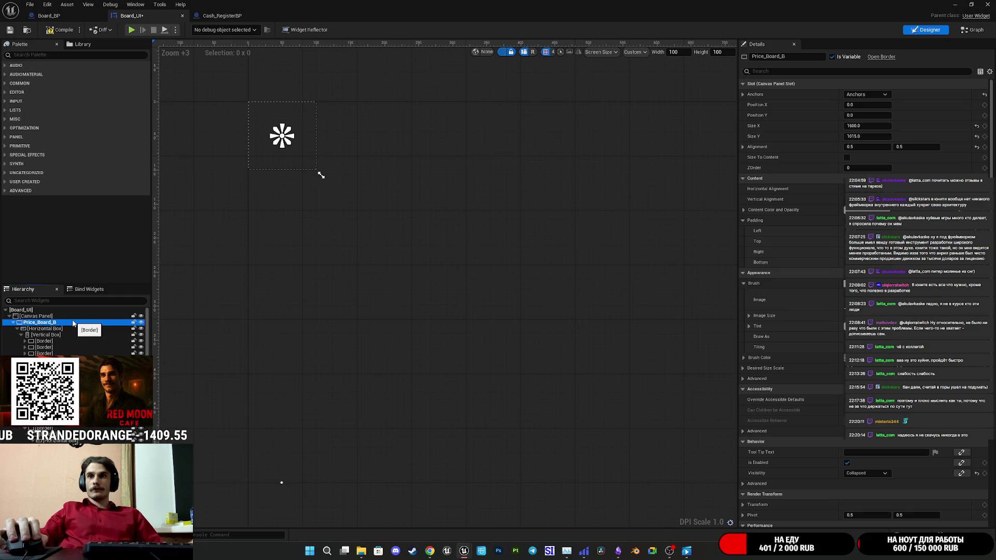
click(675, 52)
text(1600)
key(Tab)
text(1015)
key(Return)
scroll(512, 254, down, 6)
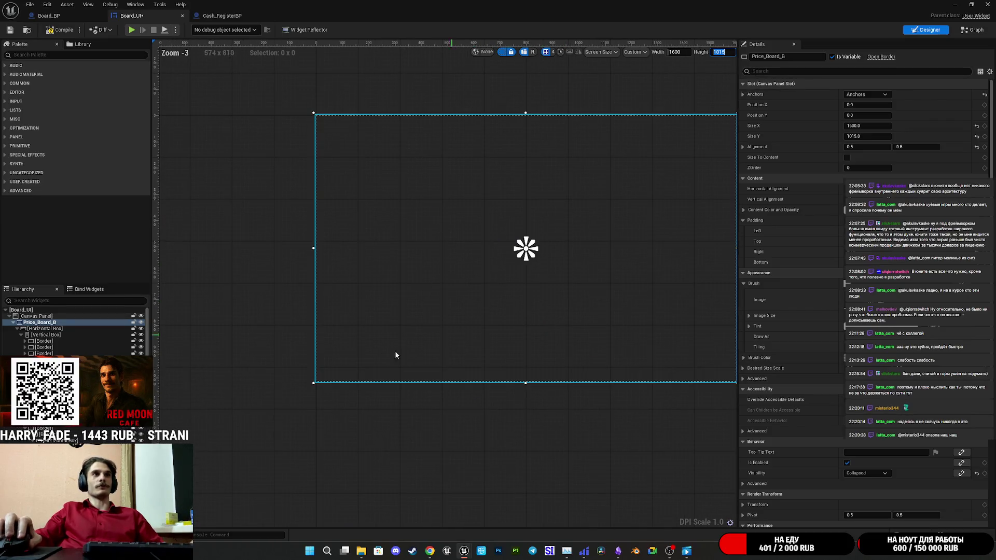
click(30, 329)
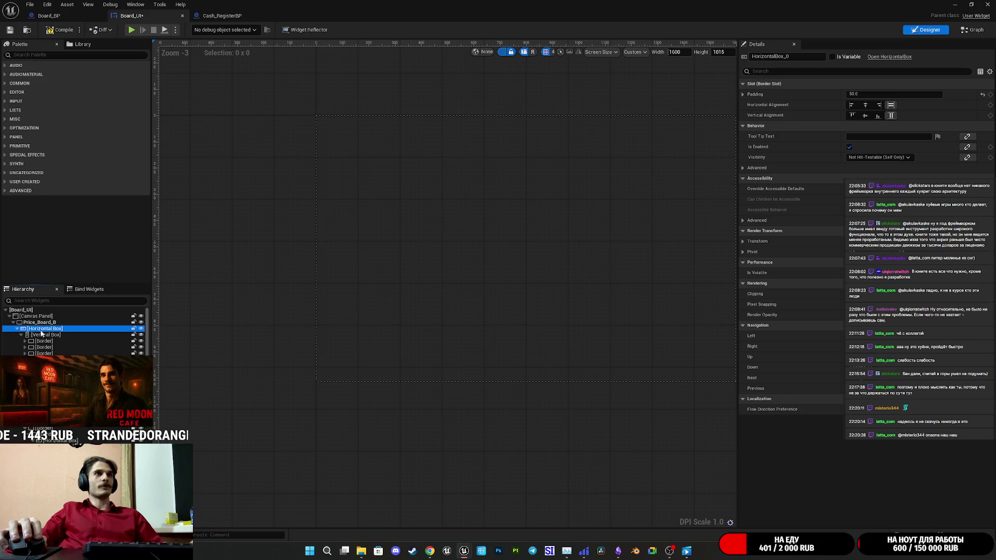
Check the event graph, save Board_UI with Ctrl+S, and return to the Designer
click(970, 31)
scroll(412, 148, down, 4)
drag(413, 148, 457, 334)
scroll(452, 261, up, 5)
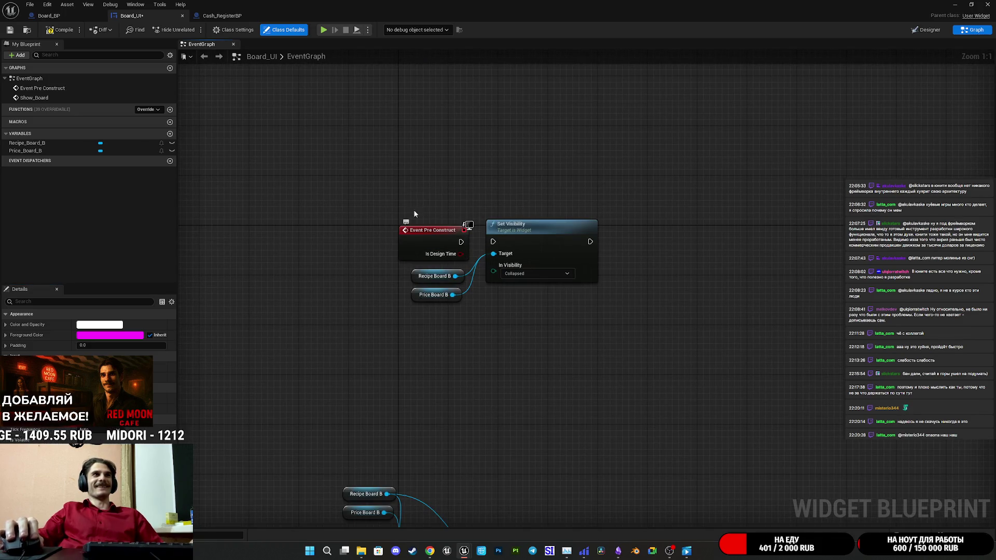
key(ctrl+s)
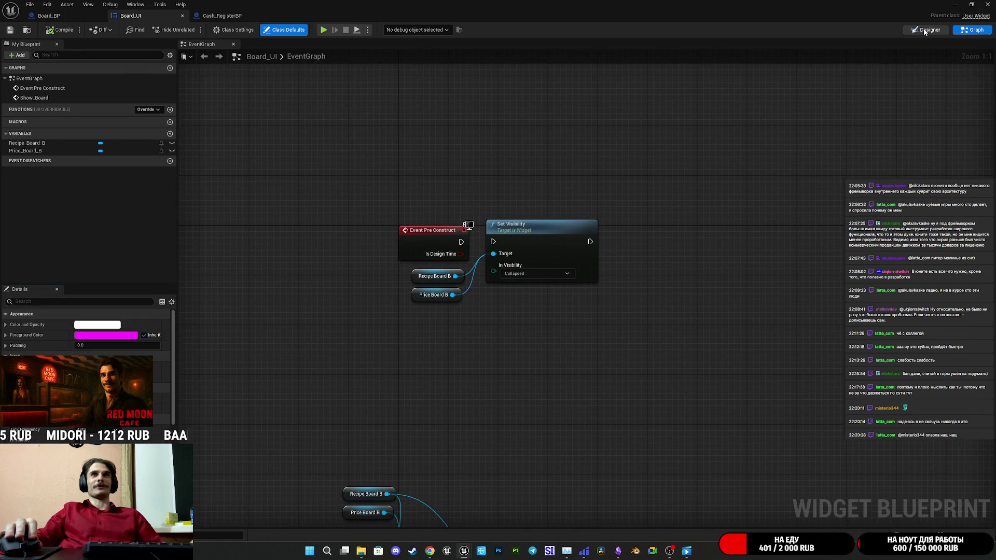
click(926, 29)
scroll(617, 218, down, 2)
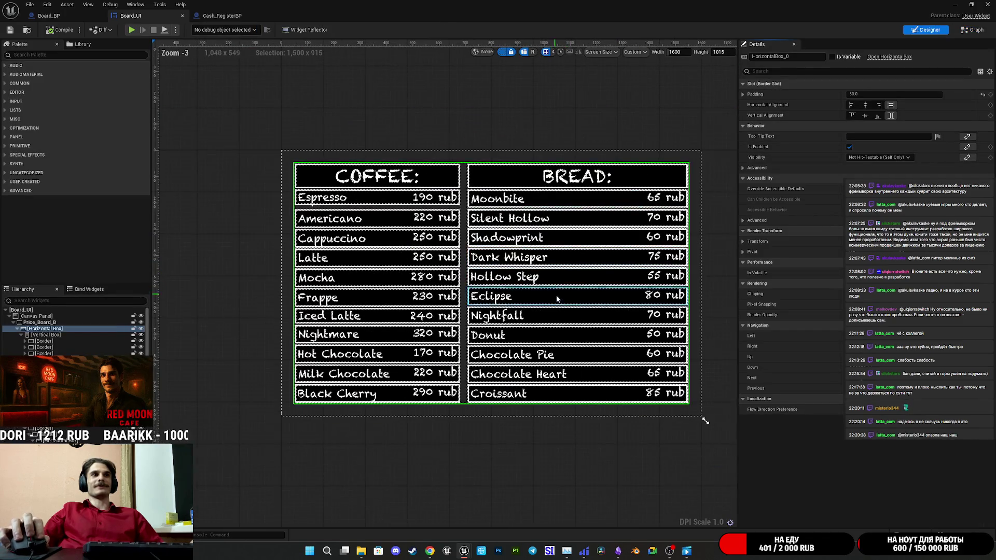
Change the custom canvas size to 1800 × 1215 and save Board_UI
scroll(560, 301, up, 1)
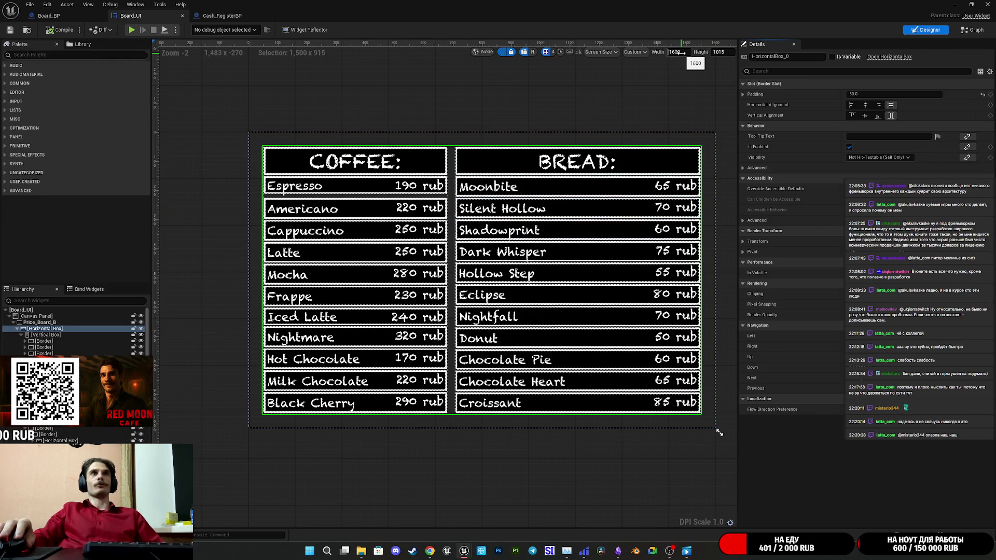
click(683, 53)
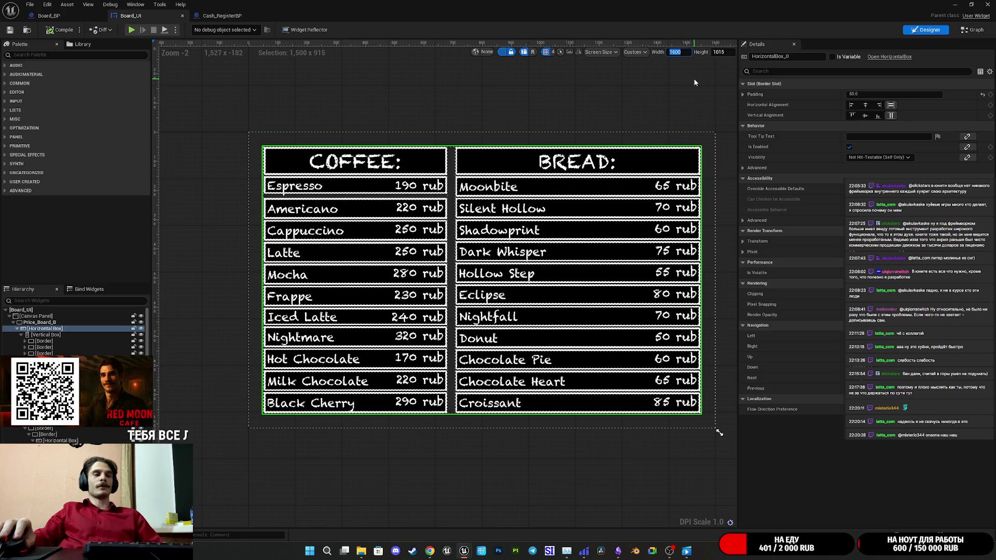
text(1800)
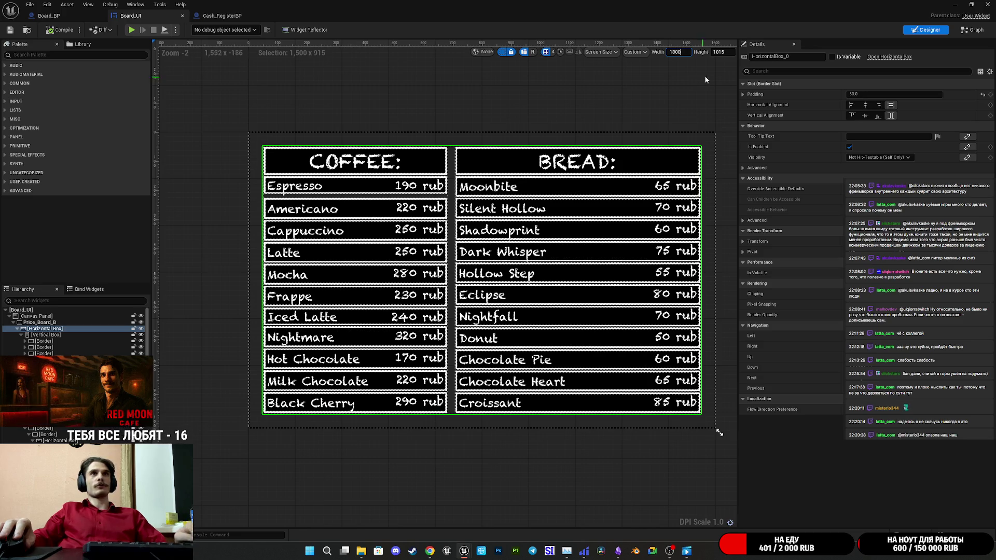
click(718, 52)
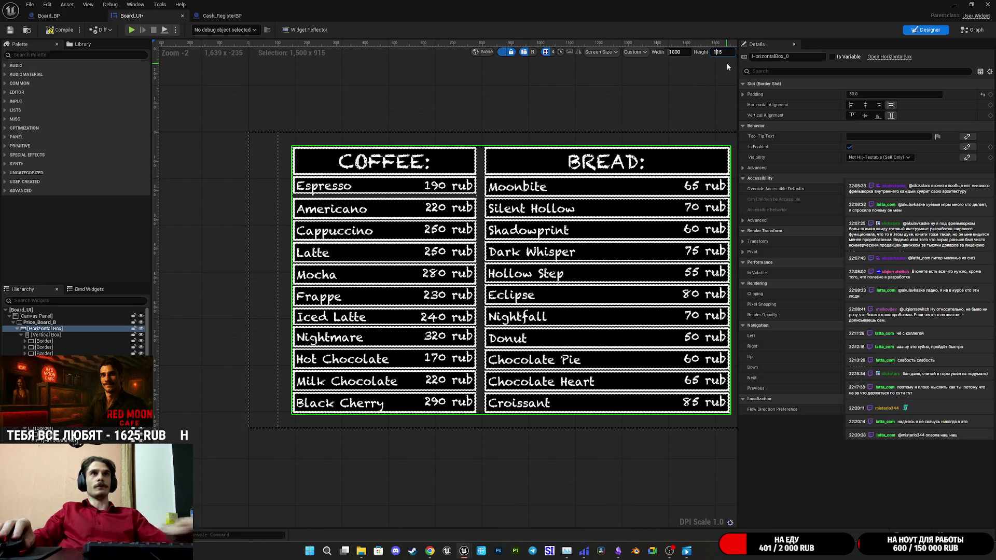
text(1215)
key(Return)
scroll(647, 137, down, 1)
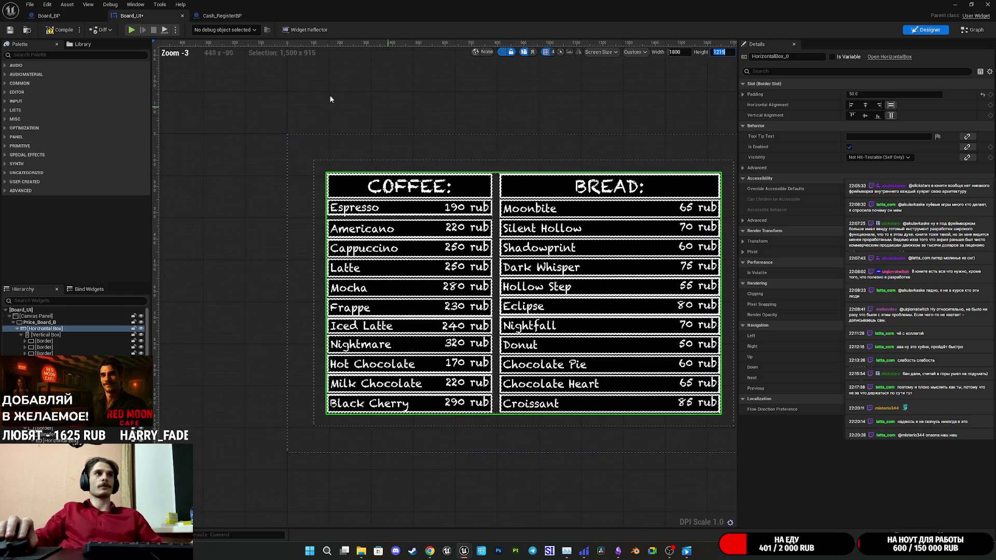
click(10, 30)
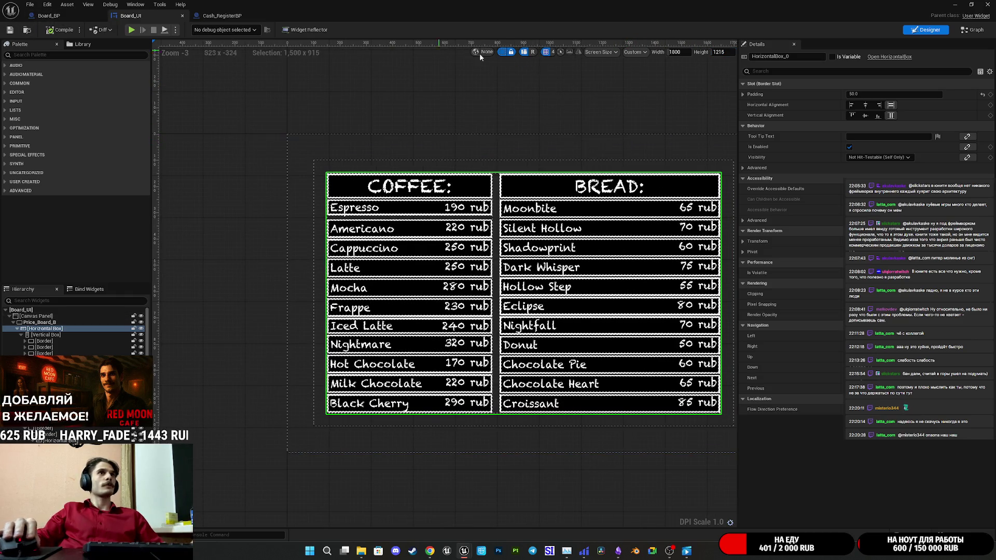
Open and close the Widget Reflector, then return to the event graph
click(306, 30)
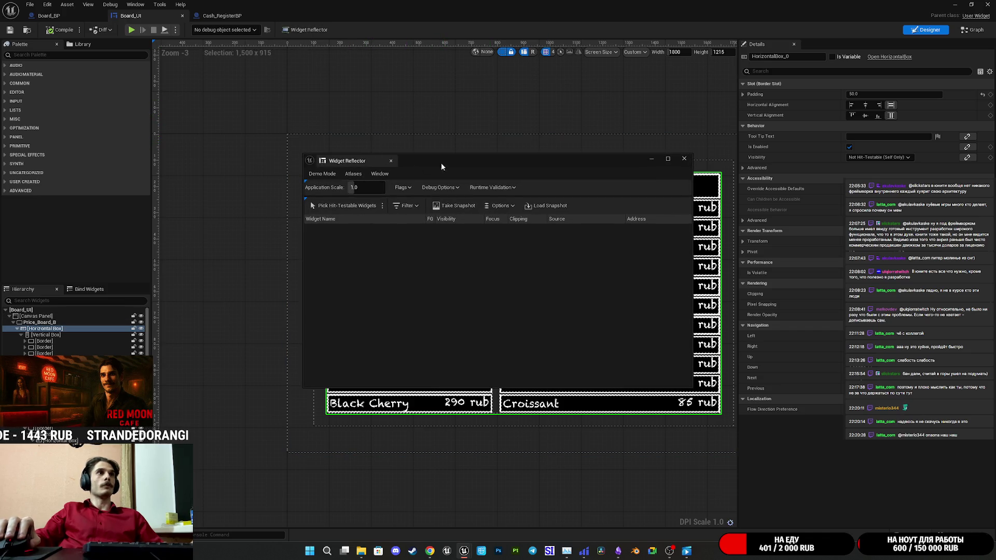
click(683, 159)
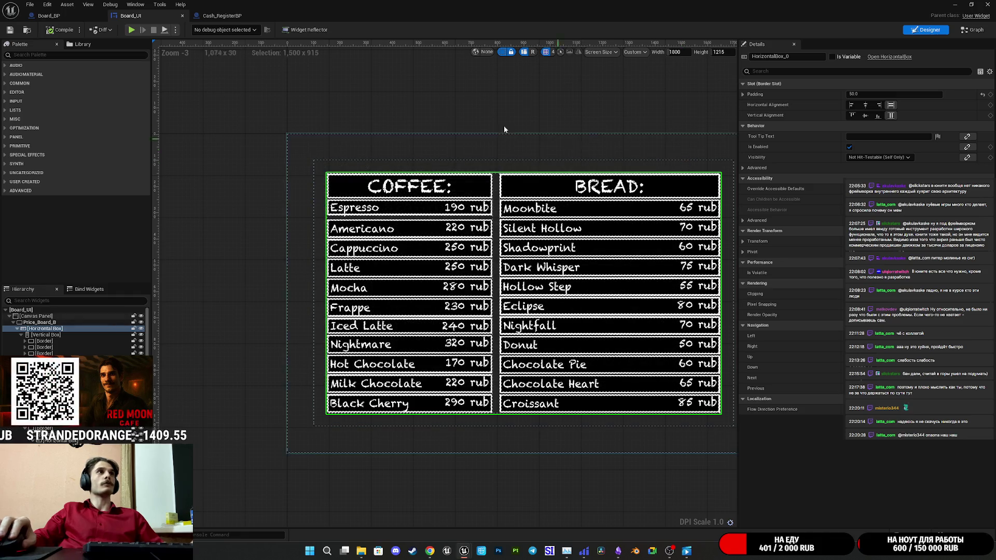
click(970, 30)
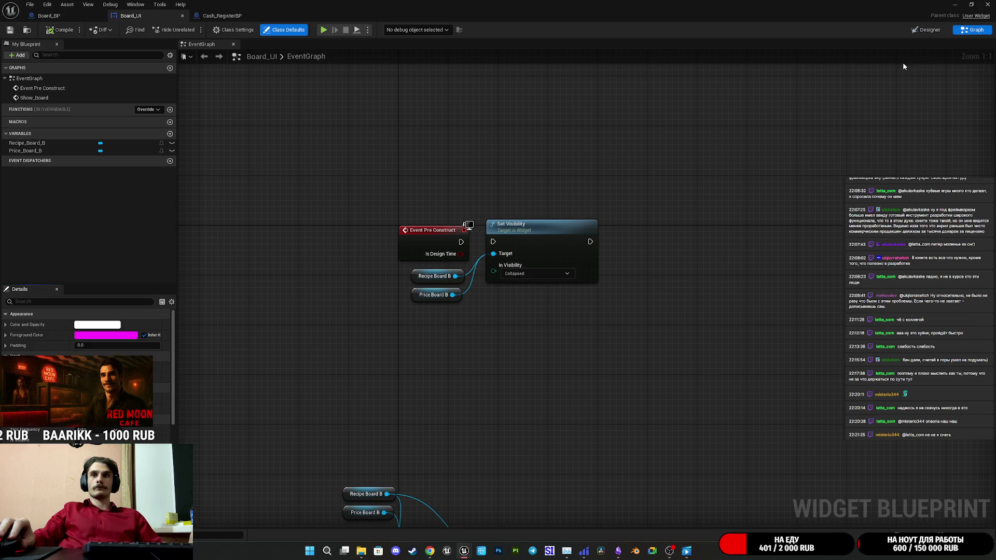
Wire Event Pre Construct into Set Visibility, compile Board_UI, and view the board in Board_BP
drag(461, 242, 494, 242)
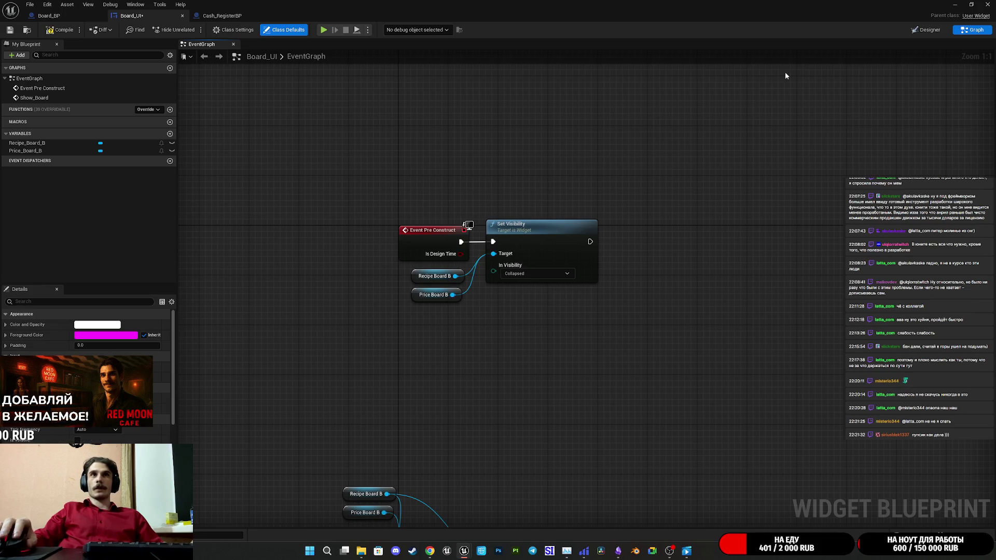
click(926, 29)
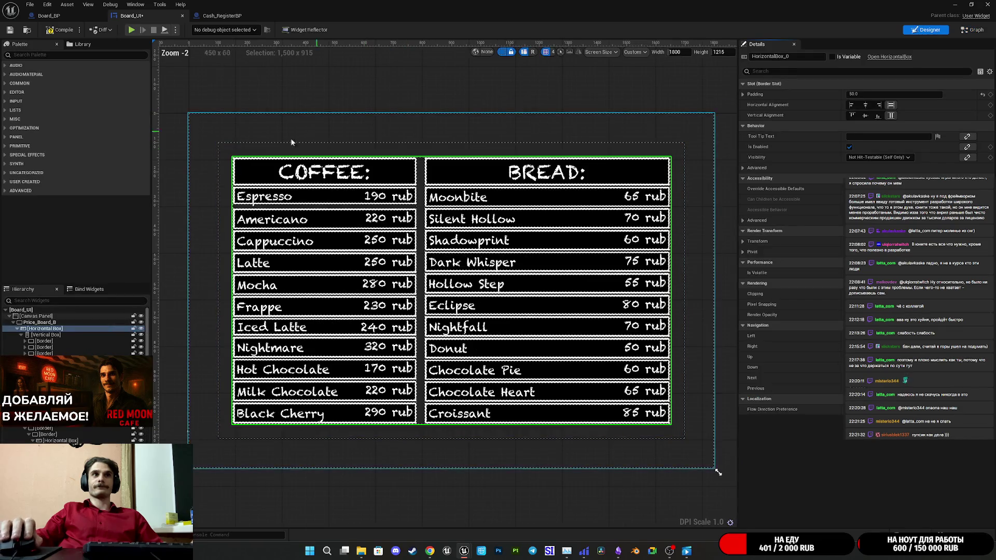
click(9, 30)
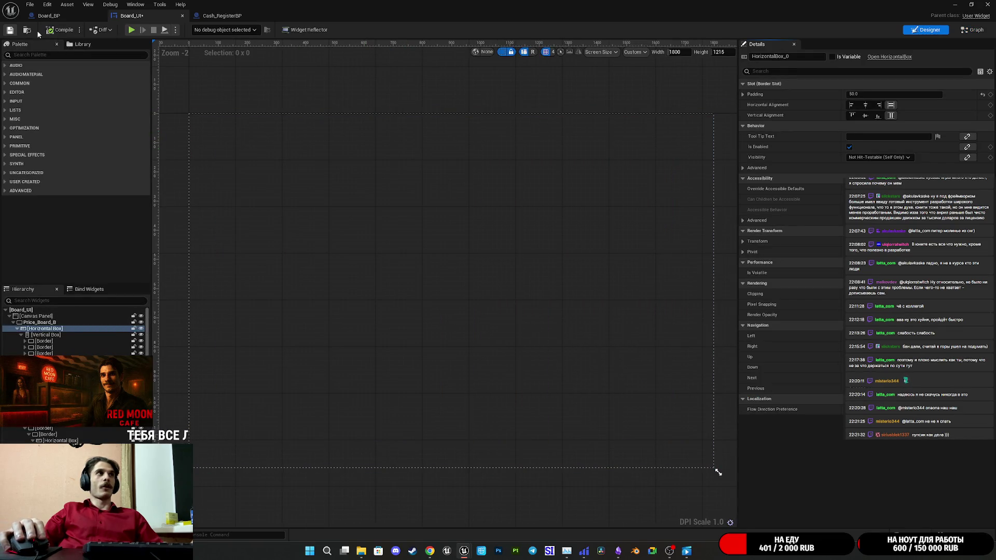
click(49, 16)
drag(506, 237, 307, 133)
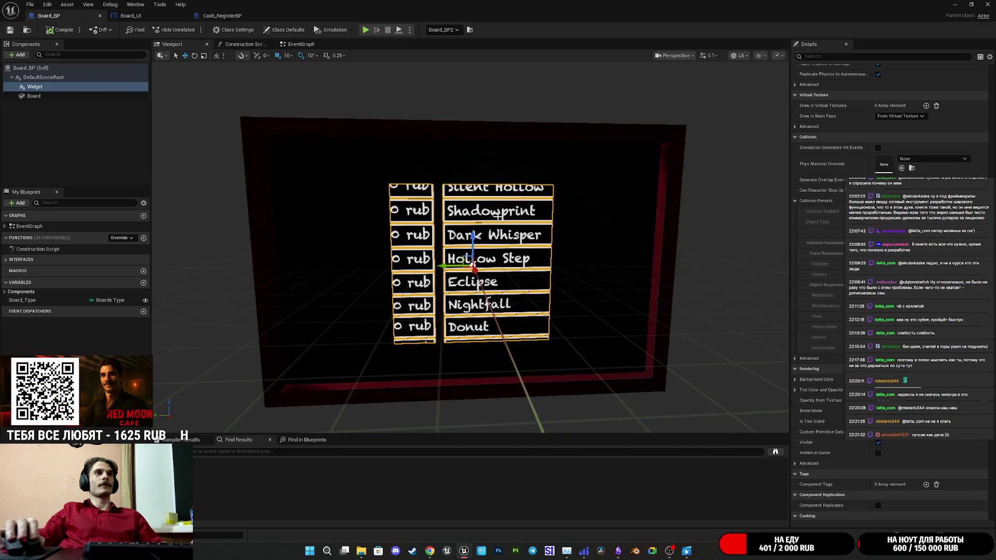
Lower the widget's Z scale, then undo it to keep 0.1175 on all axes
scroll(830, 270, up, 3)
scroll(830, 270, up, 10)
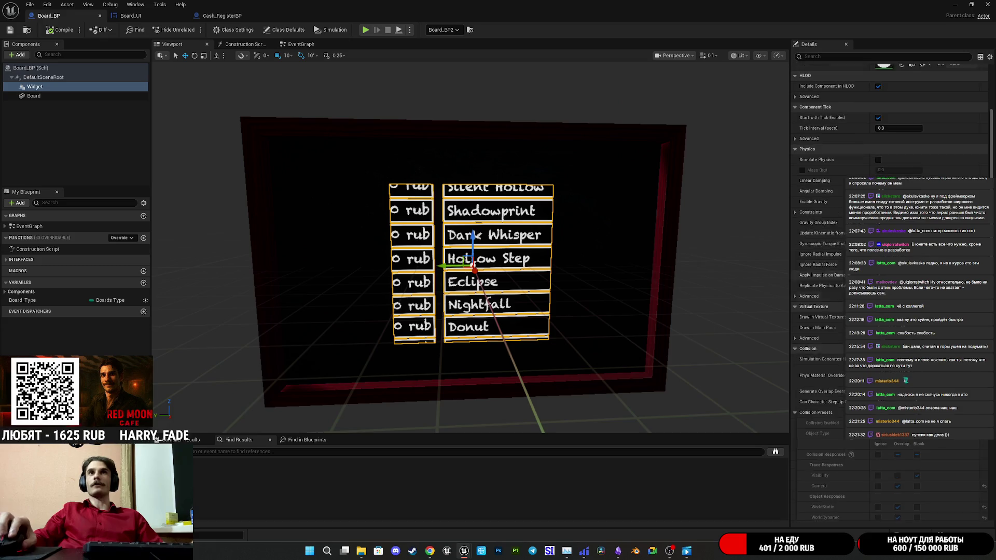
drag(961, 153, 945, 152)
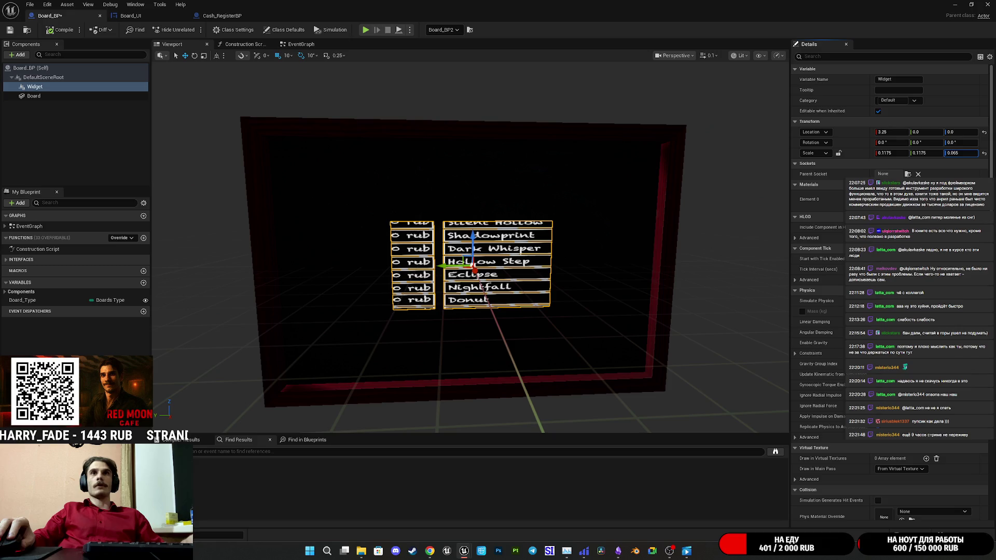
key(ctrl+z)
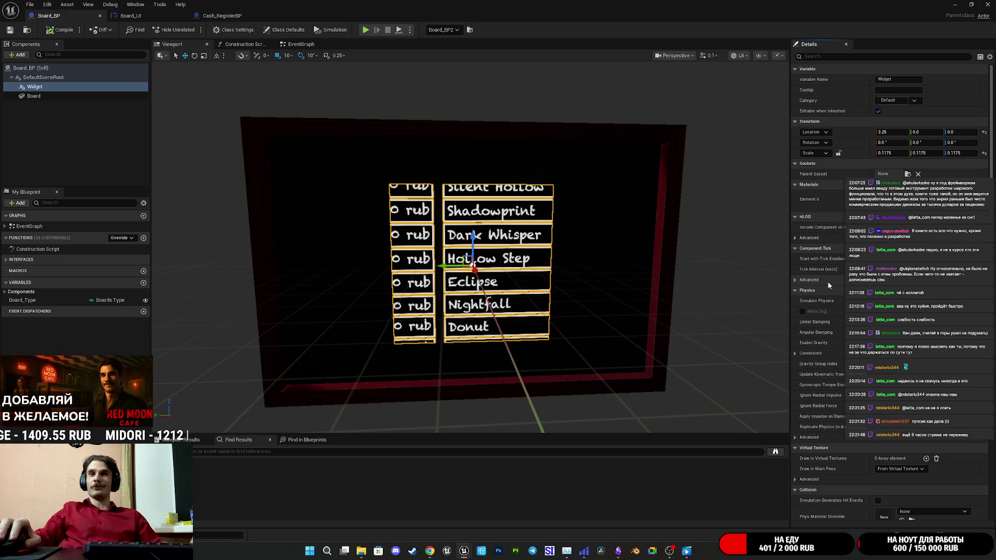
Review the Details settings and drag the widget component's scale down toward 0.09
scroll(831, 283, down, 5)
scroll(835, 299, down, 12)
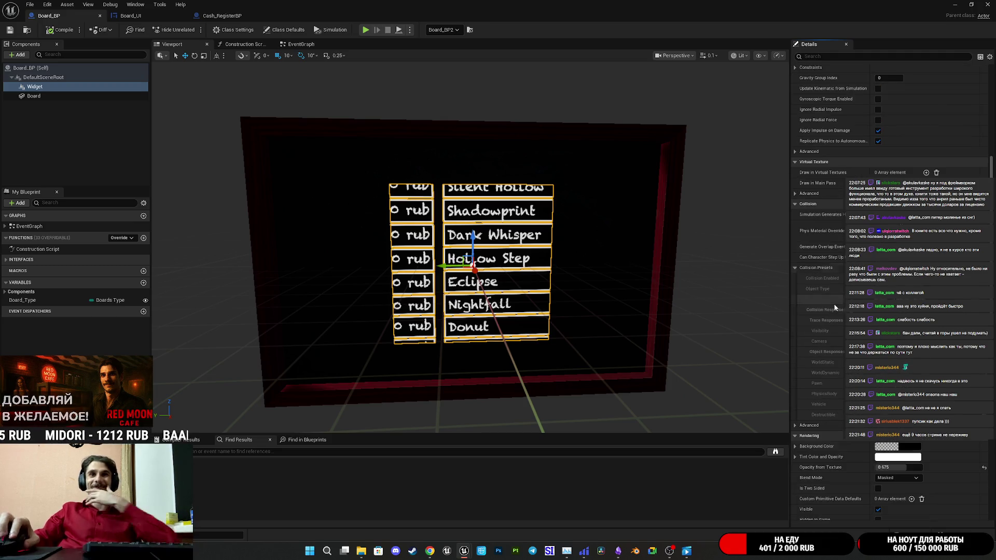
scroll(836, 301, down, 7)
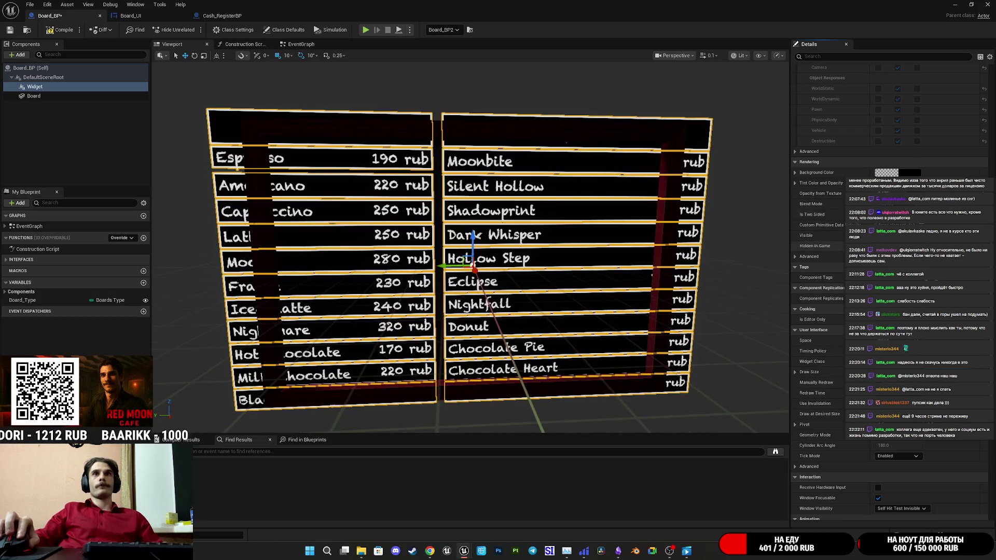
scroll(820, 246, up, 5)
scroll(825, 244, up, 8)
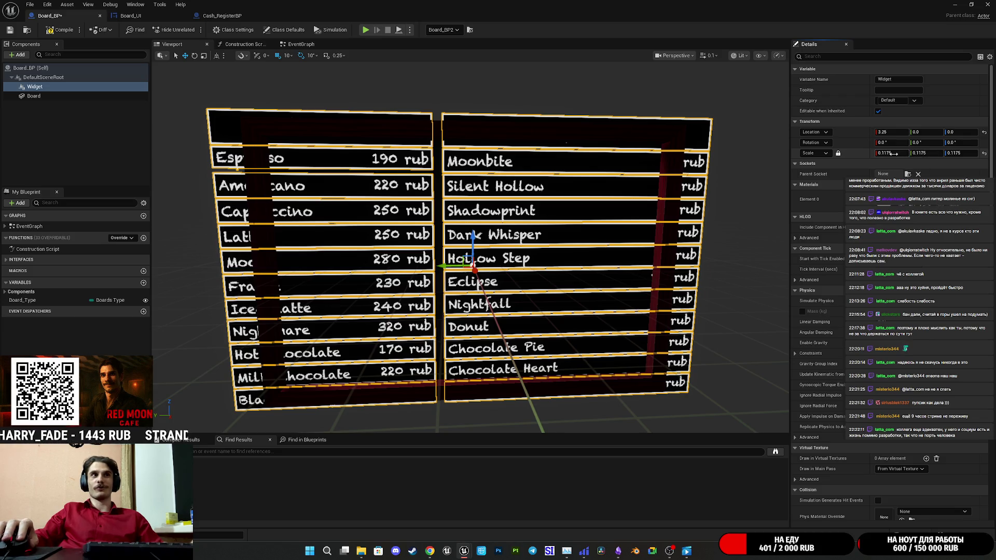
drag(891, 153, 866, 153)
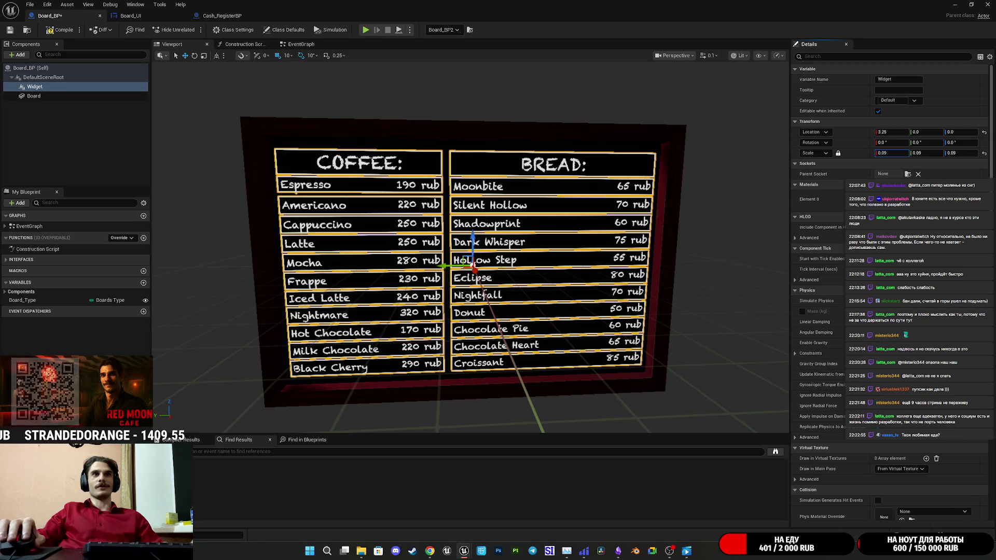
Try 0.1, then settle the widget's locked scale at 0.09 on all axes
text(0.)
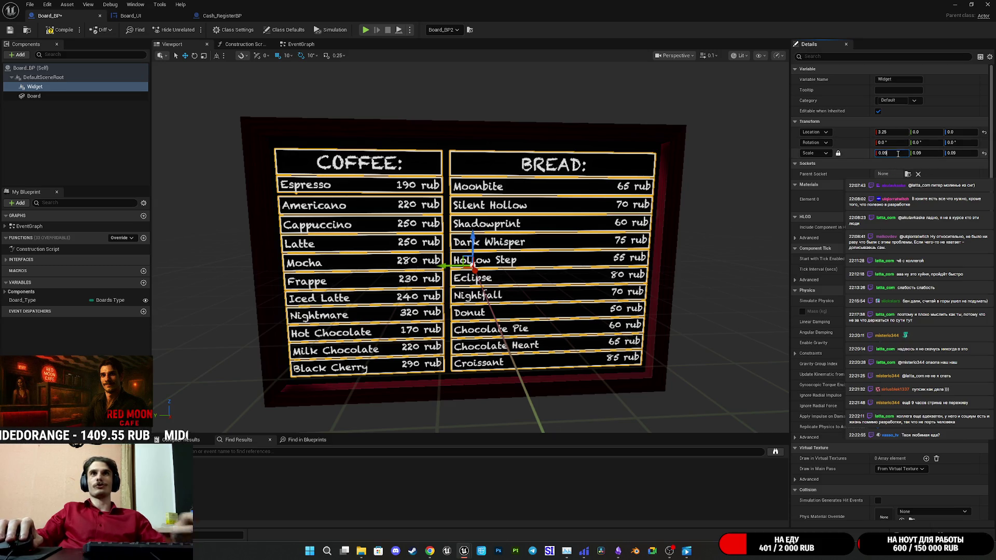
text(1)
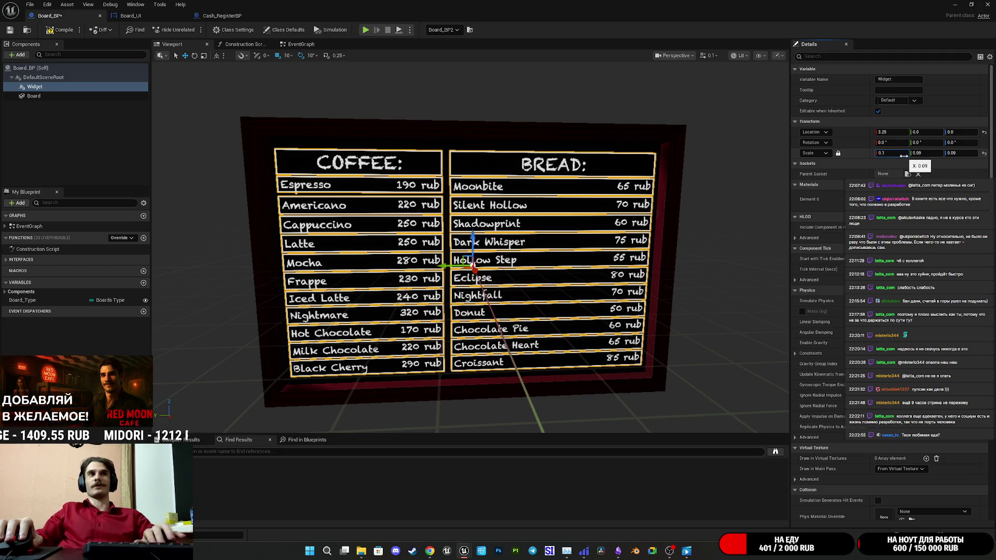
key(Return)
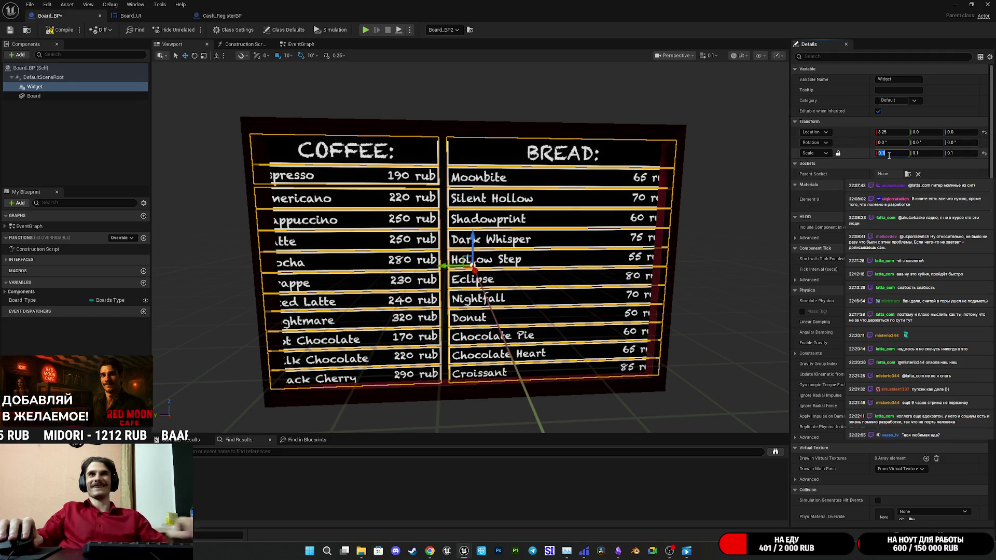
click(836, 164)
click(836, 164)
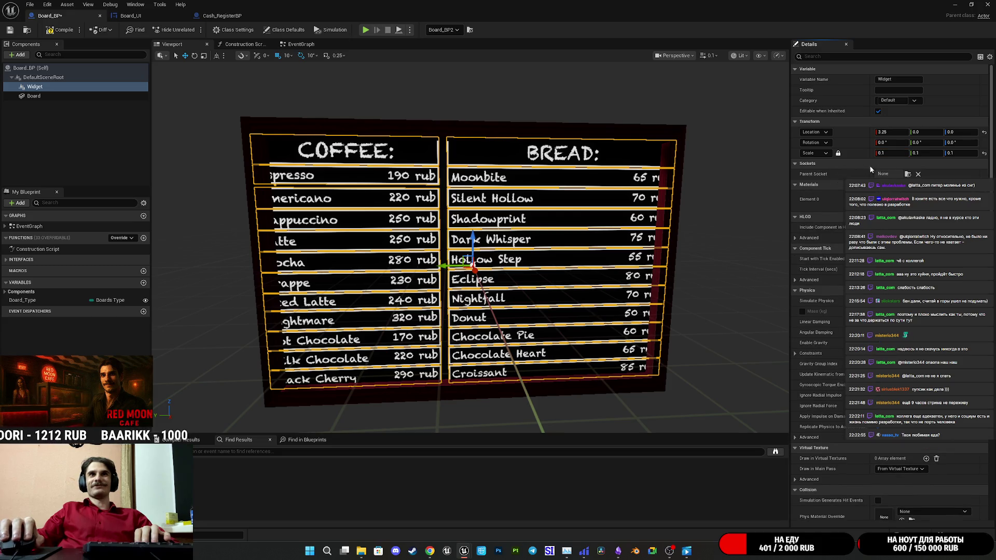
drag(892, 153, 884, 153)
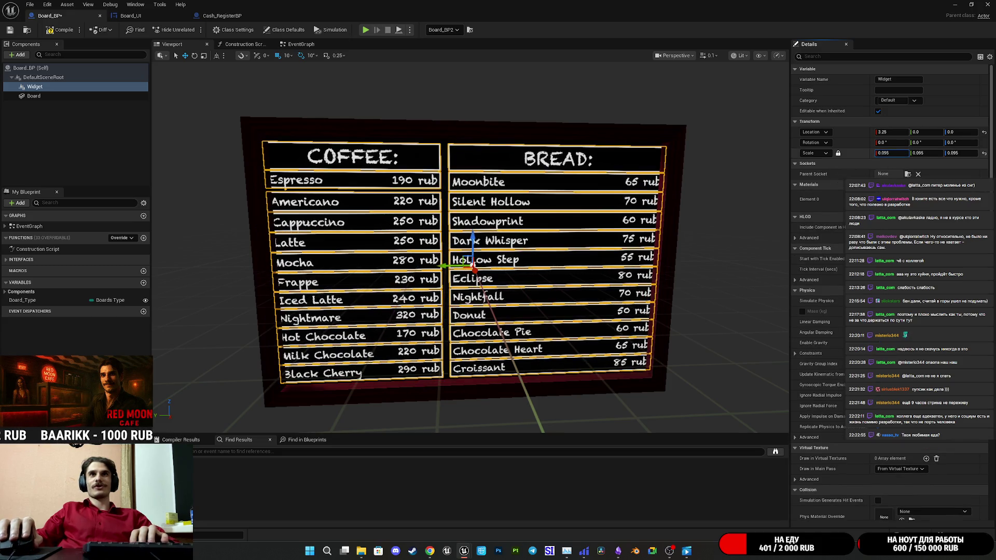
click(893, 154)
key(BackSpace)
key(Return)
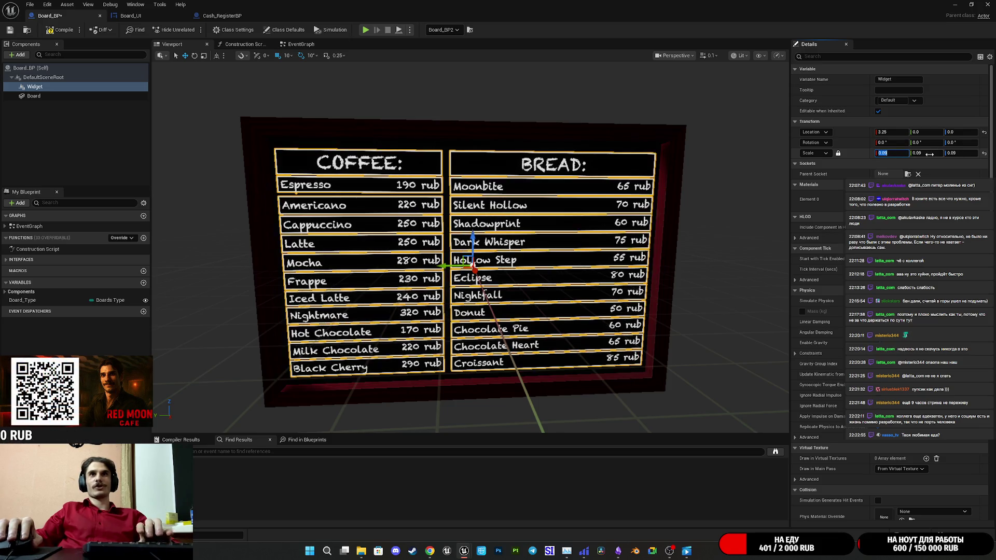
mouse_move(702, 239)
mouse_down()
mouse_move(742, 213)
mouse_move(545, 254)
mouse_move(544, 316)
mouse_move(545, 280)
mouse_up()
scroll(807, 351, down, 10)
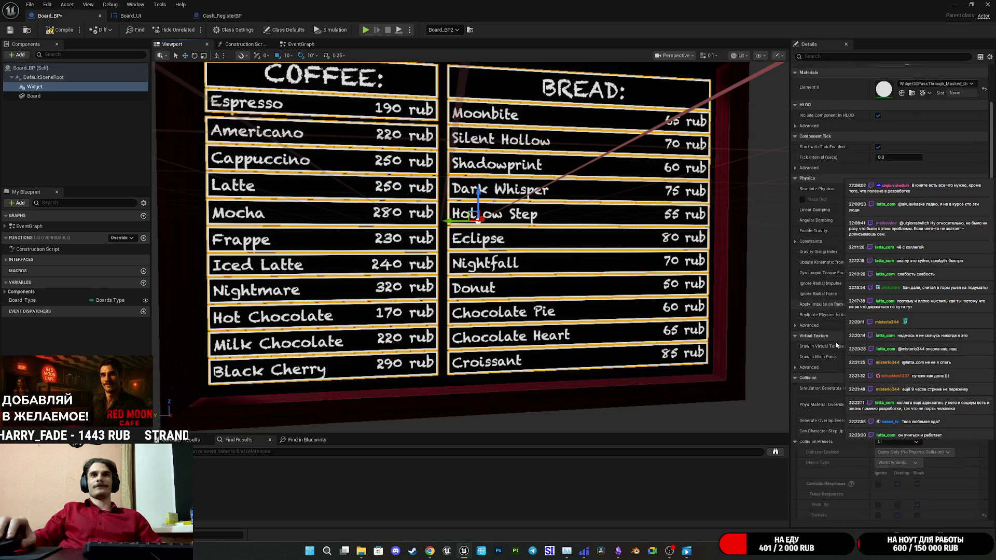
Switch the Board_BP viewport from Lit to Unlit, zoom onto the board, and expand Background Color
scroll(839, 341, down, 3)
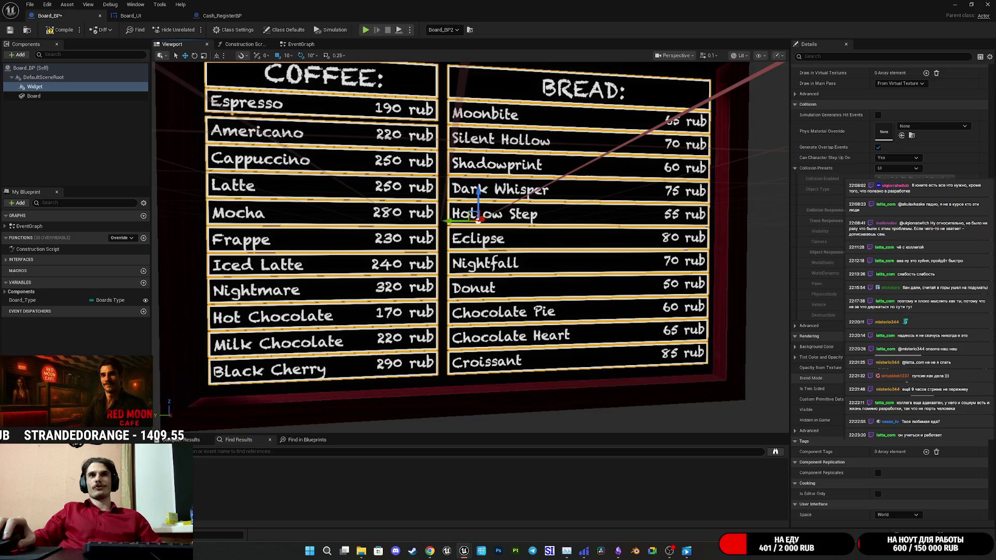
mouse_move(519, 259)
mouse_down()
mouse_move(498, 244)
mouse_move(505, 269)
mouse_up()
click(738, 55)
click(756, 84)
drag(707, 151, 656, 174)
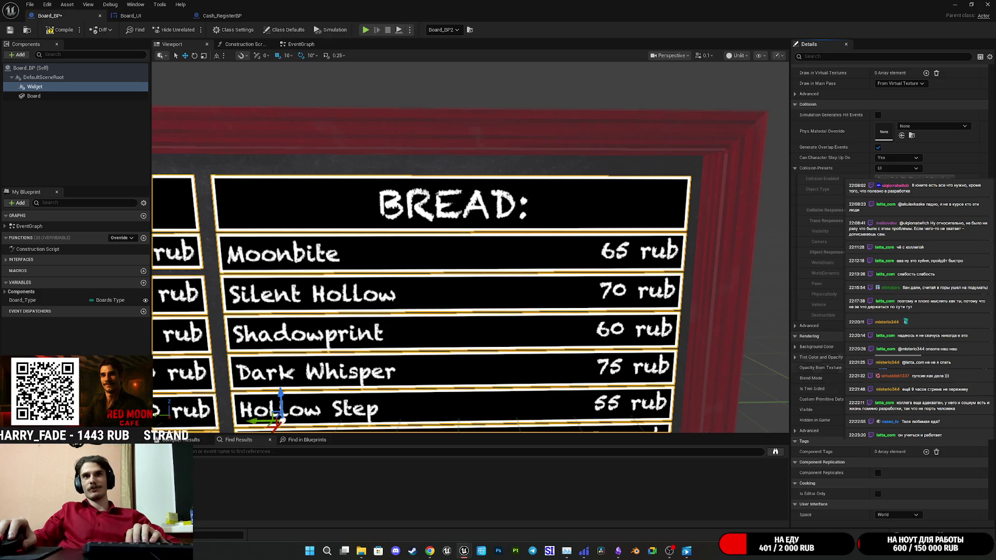
click(795, 347)
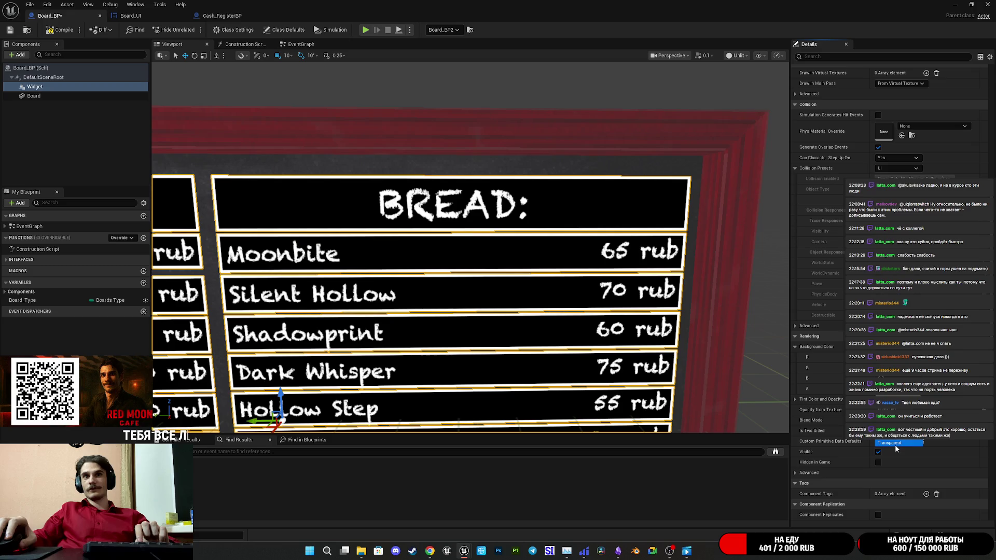
Choose Transparent in the widget component's Blend Mode dropdown while inspecting the board up close
click(896, 443)
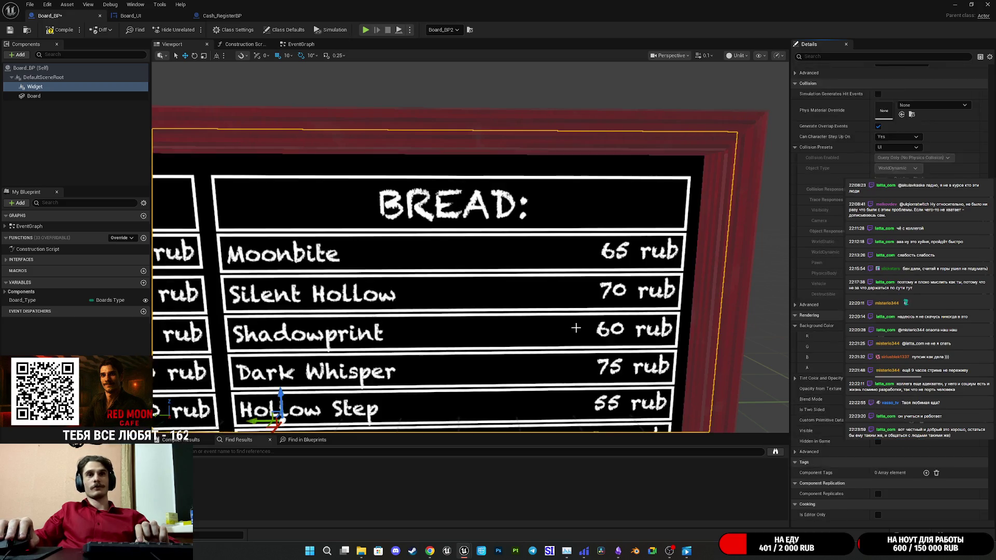
scroll(471, 249, down, 3)
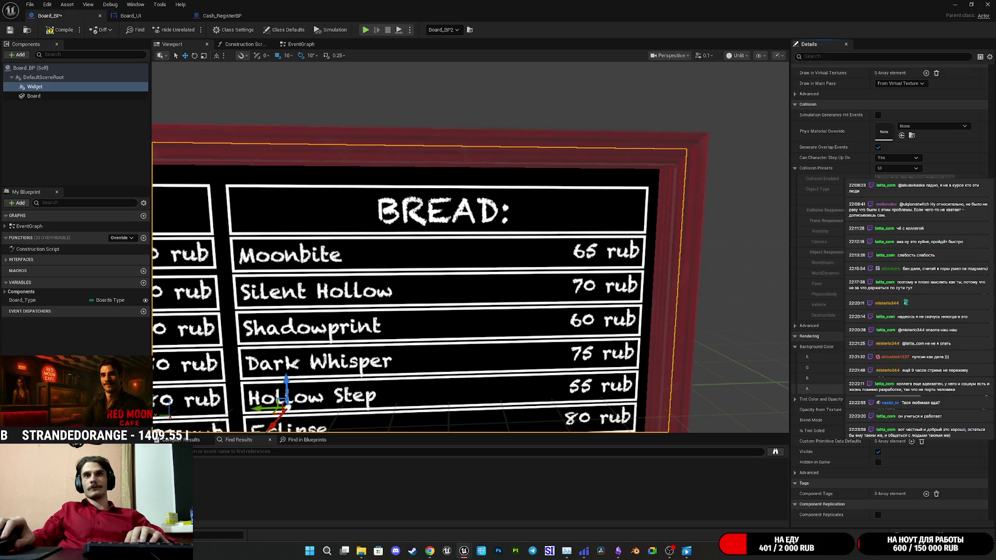
scroll(698, 350, down, 2)
mouse_move(698, 350)
mouse_down()
mouse_move(653, 311)
mouse_move(653, 332)
mouse_move(643, 332)
mouse_move(633, 296)
mouse_move(612, 290)
mouse_move(612, 301)
mouse_move(612, 262)
mouse_move(591, 254)
mouse_move(591, 239)
mouse_up()
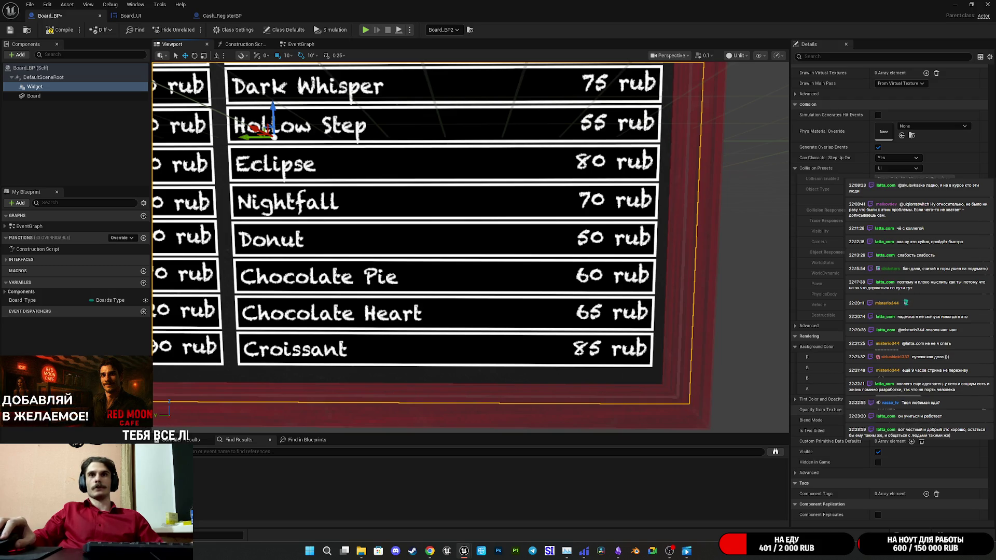
click(895, 420)
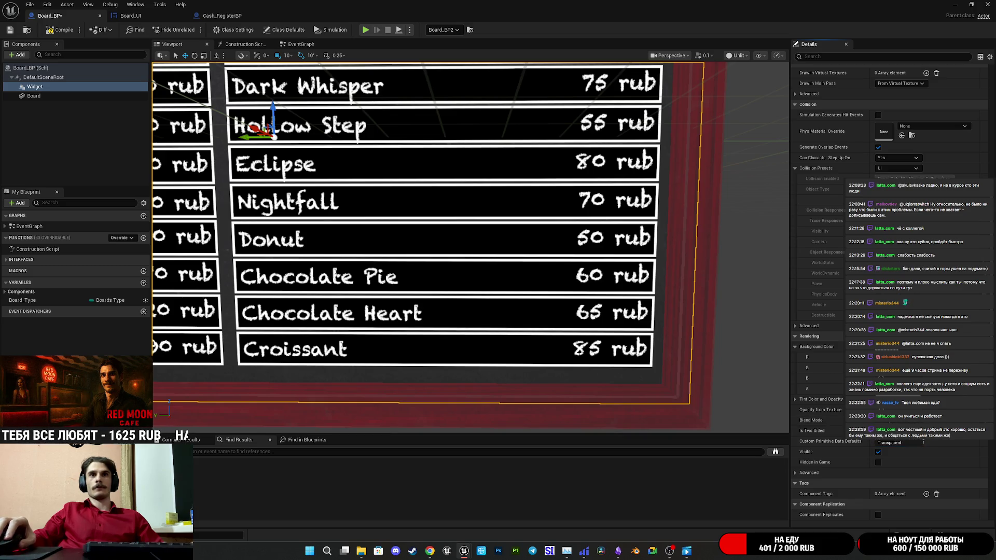
click(923, 442)
scroll(470, 248, down, 5)
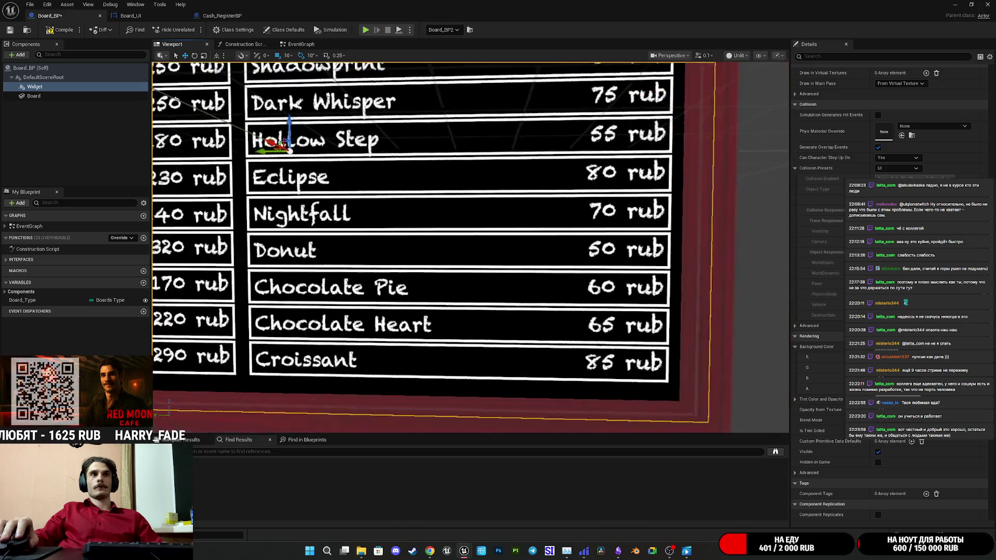
scroll(471, 248, up, 3)
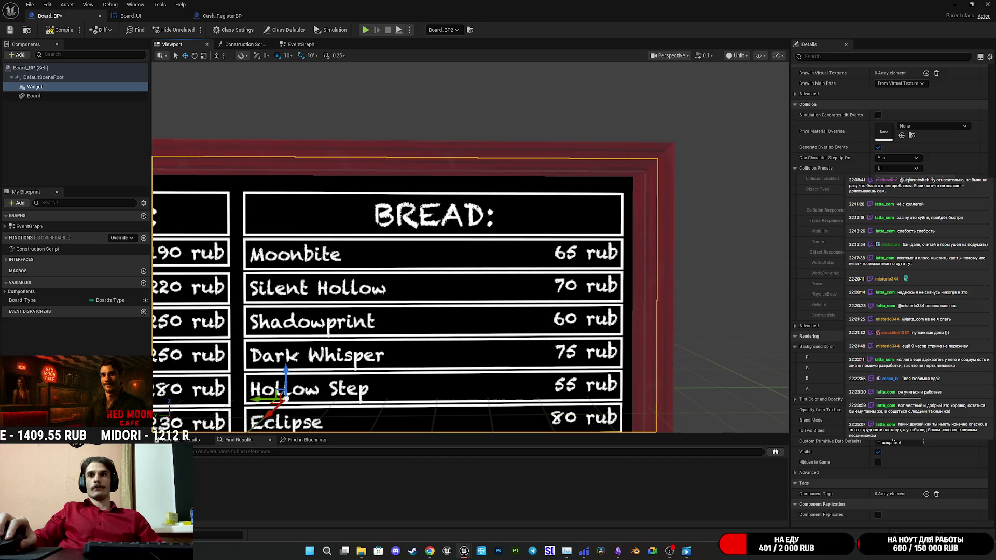
Reconfirm Transparent in the Blend Mode list so the price rows re-render outlined
click(893, 442)
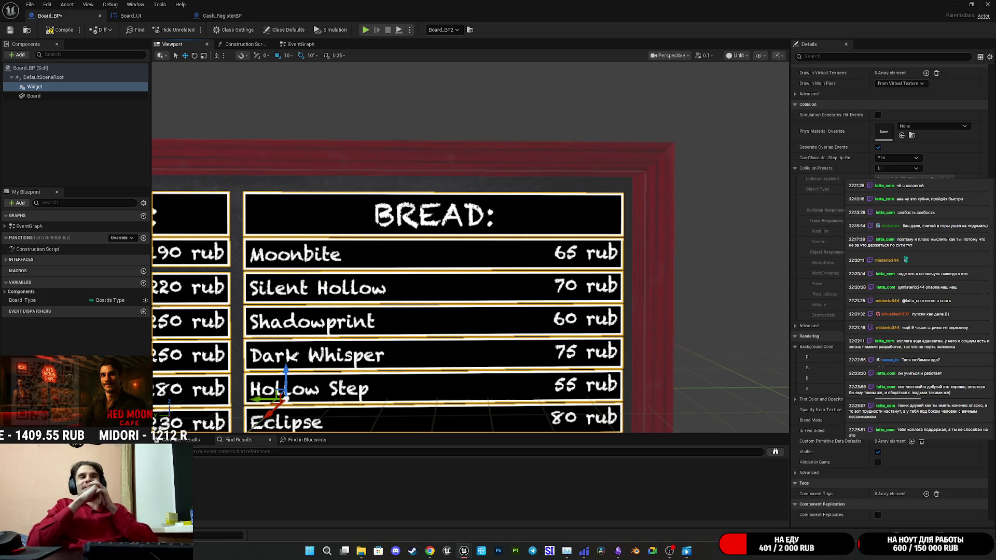
scroll(555, 275, down, 5)
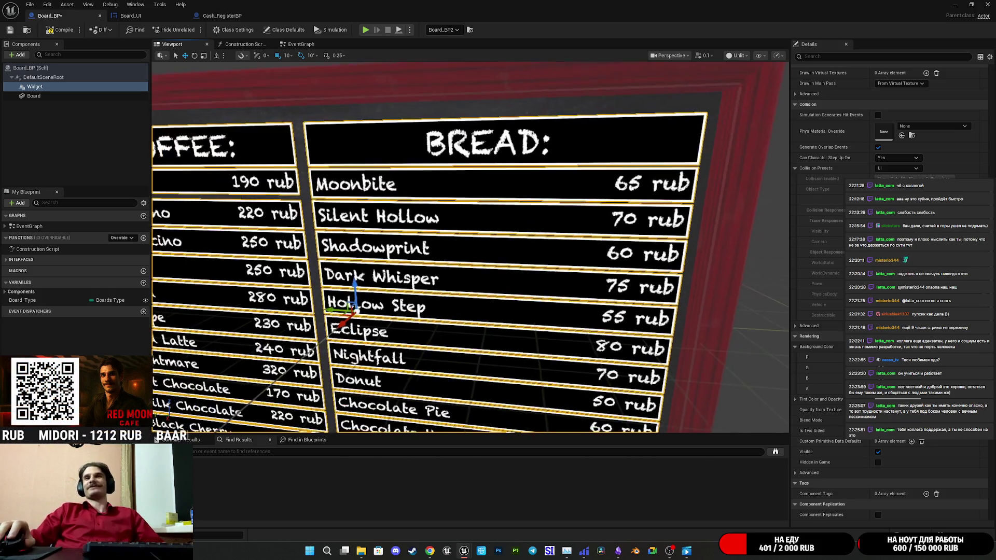
scroll(555, 275, up, 2)
scroll(470, 246, up, 4)
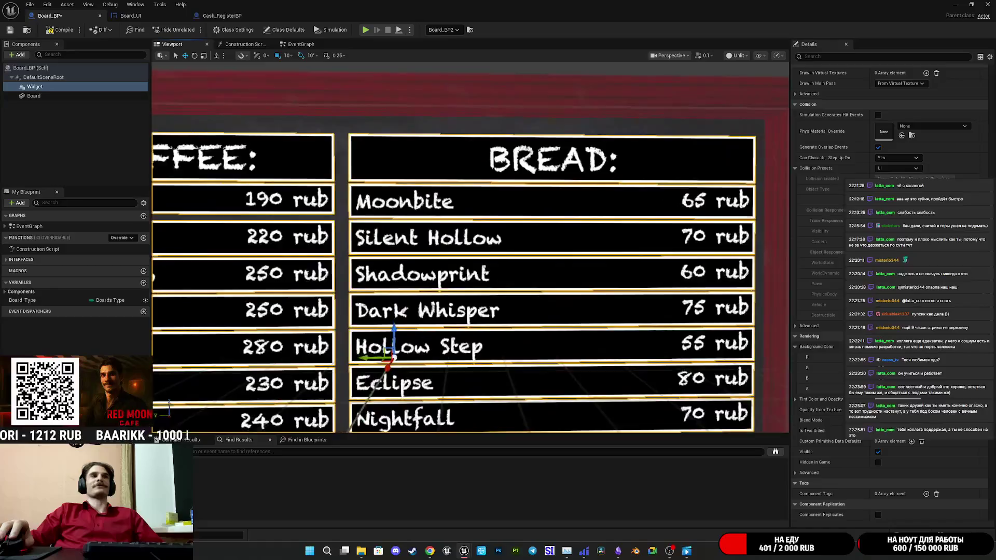
scroll(470, 246, down, 4)
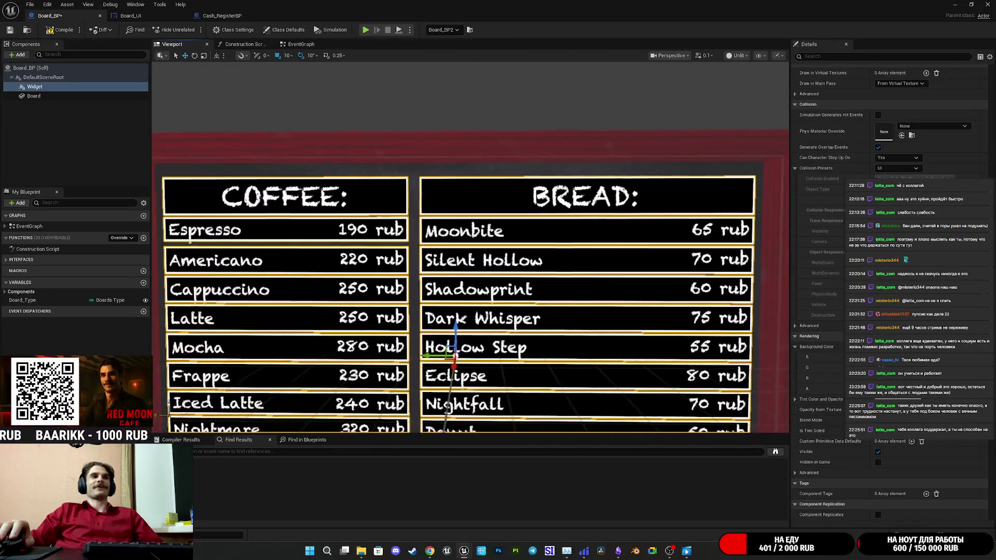
scroll(470, 246, up, 5)
scroll(470, 246, up, 6)
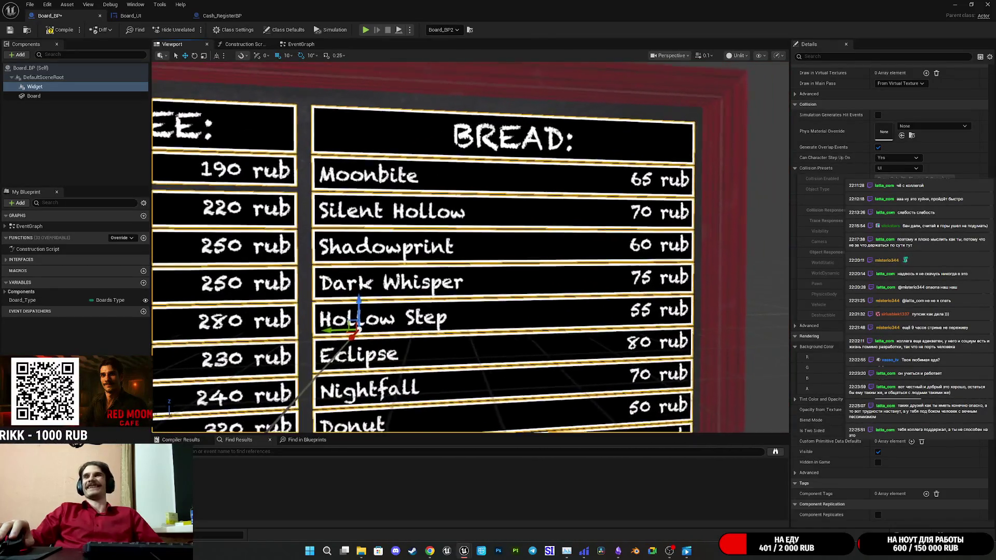
scroll(470, 246, up, 3)
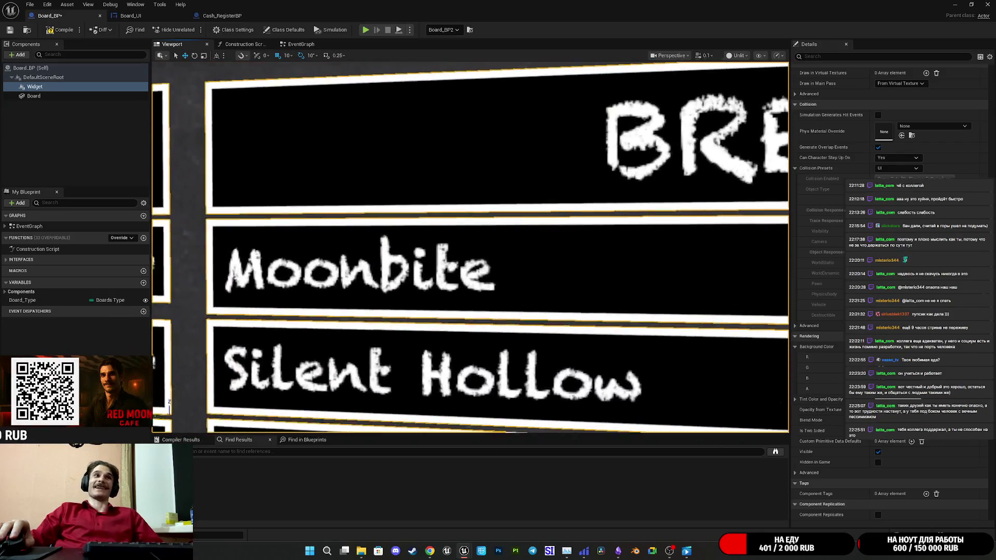
scroll(470, 247, down, 6)
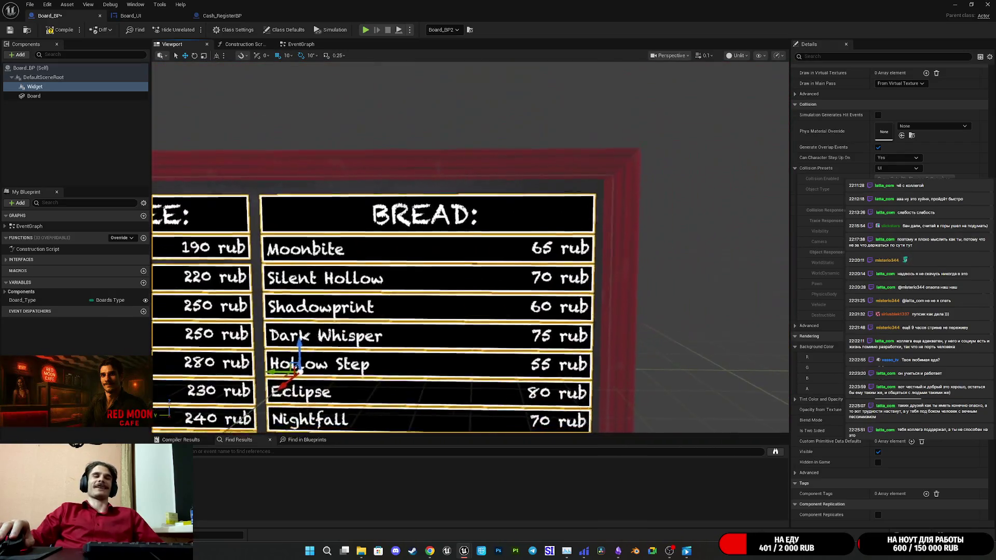
scroll(470, 247, down, 8)
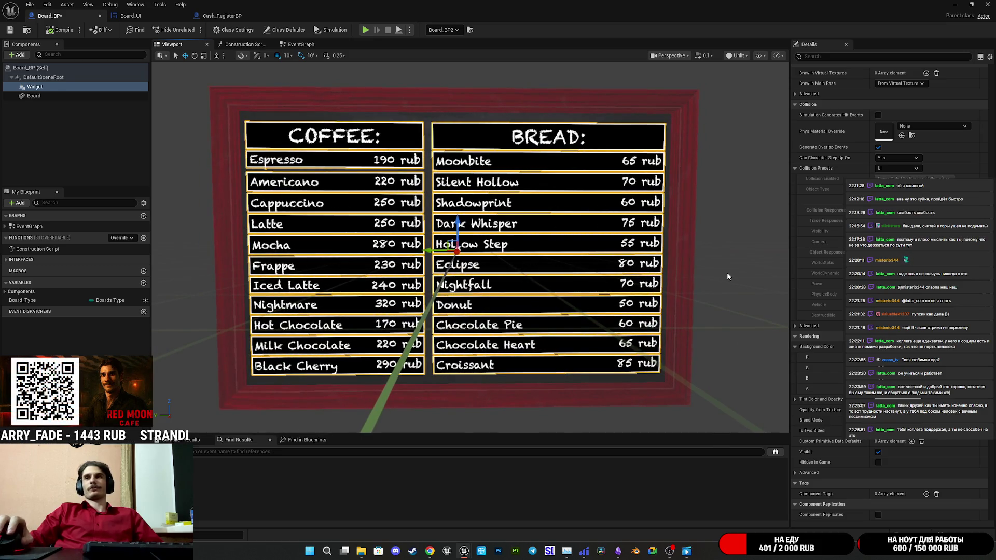
mouse_move(718, 262)
mouse_down()
mouse_move(737, 256)
mouse_move(737, 239)
mouse_move(736, 275)
mouse_move(740, 236)
mouse_up()
scroll(470, 246, down, 3)
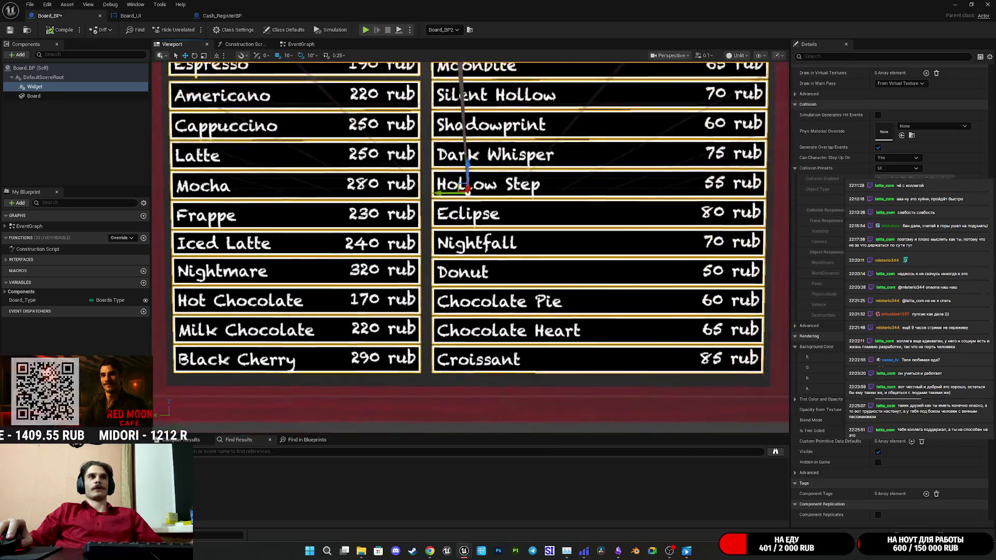
scroll(471, 246, down, 3)
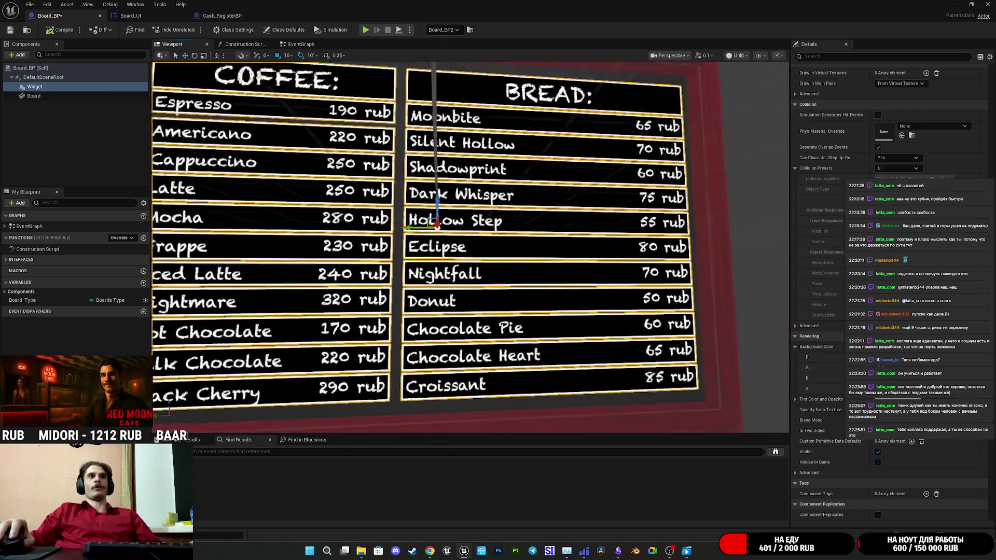
mouse_move(471, 246)
mouse_down()
mouse_move(452, 248)
mouse_move(477, 223)
mouse_up()
Frame the menu board and reapply the Transparent blend mode to the widget
key(f)
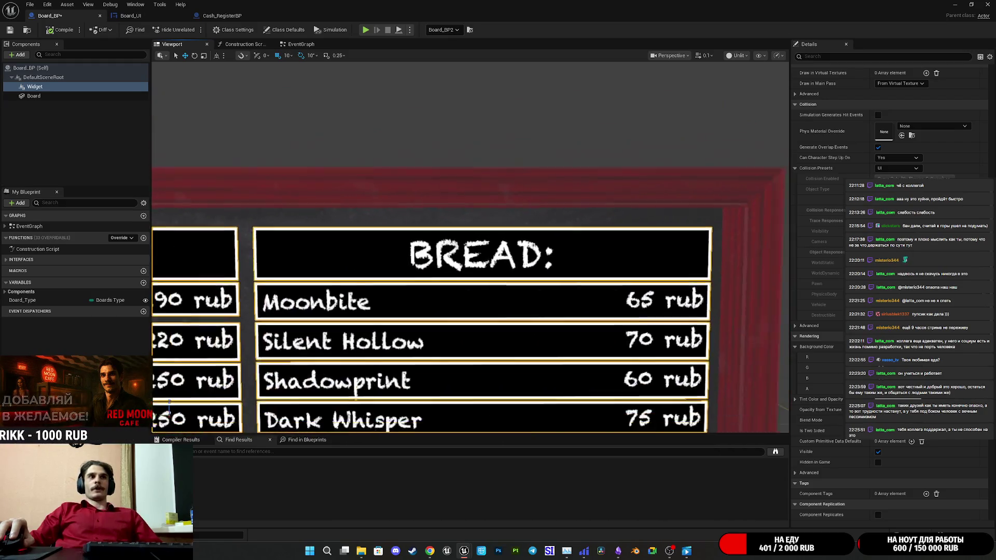
key(ctrl+s)
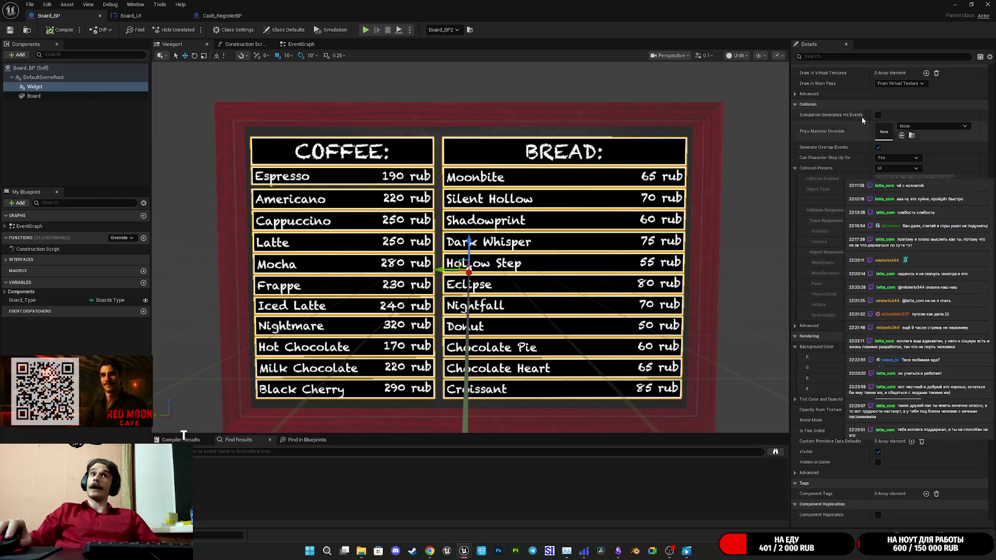
drag(530, 101, 519, 77)
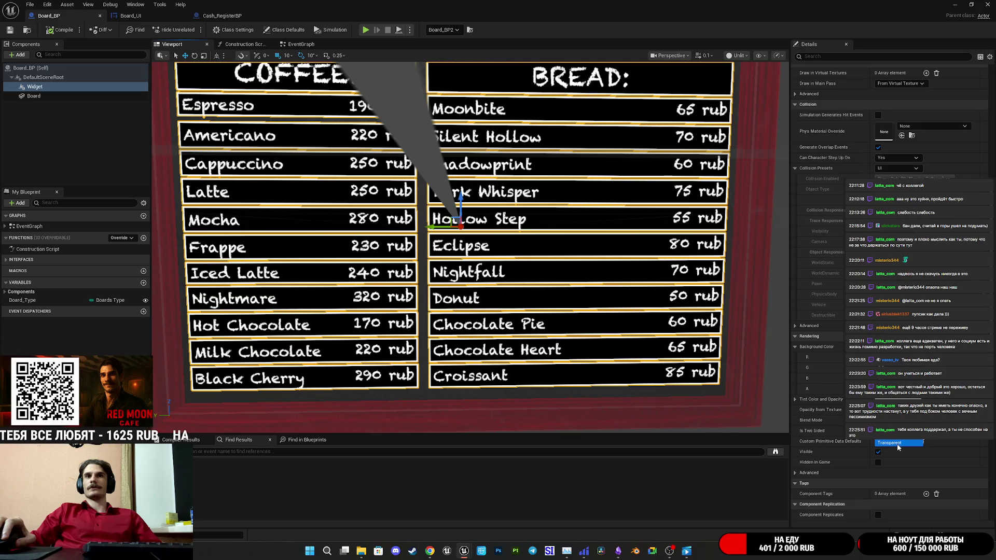
click(898, 444)
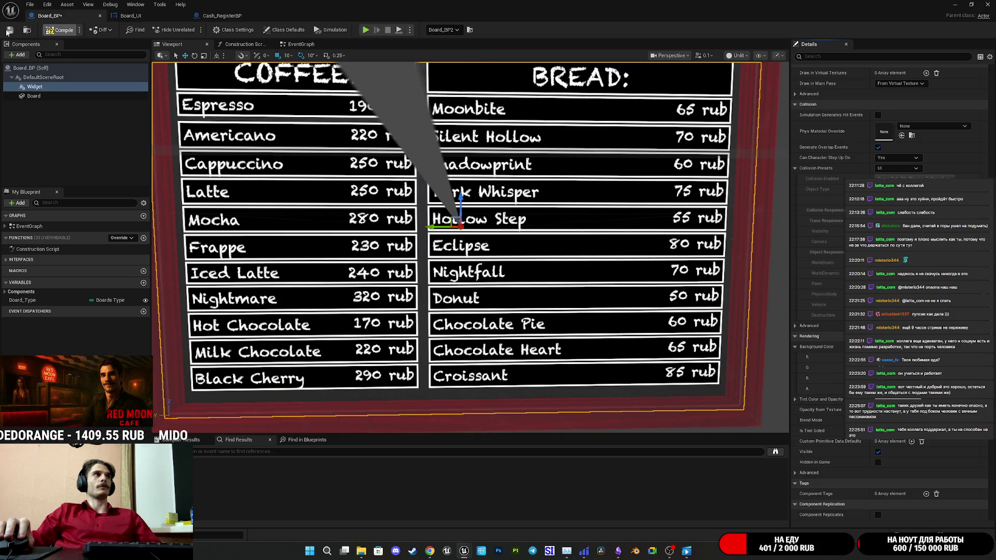
Save Board_BP and open the Widget3DPassThrough_OneSided material instance
click(8, 30)
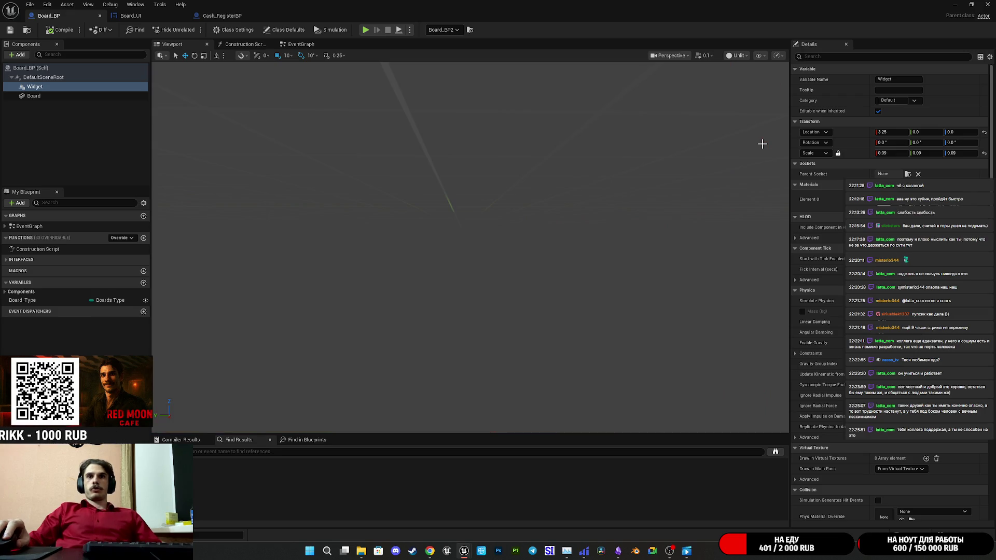
scroll(664, 189, up, 5)
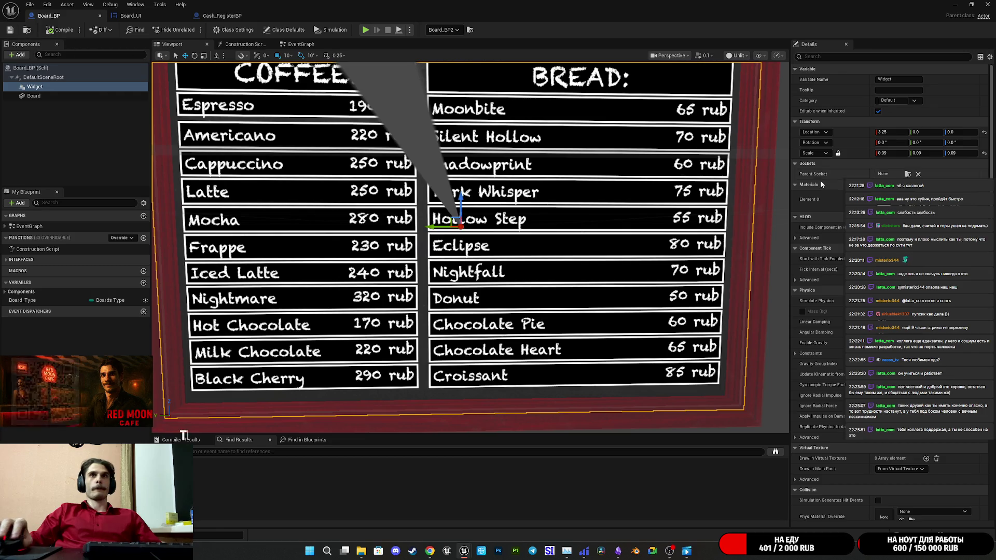
double_click(882, 202)
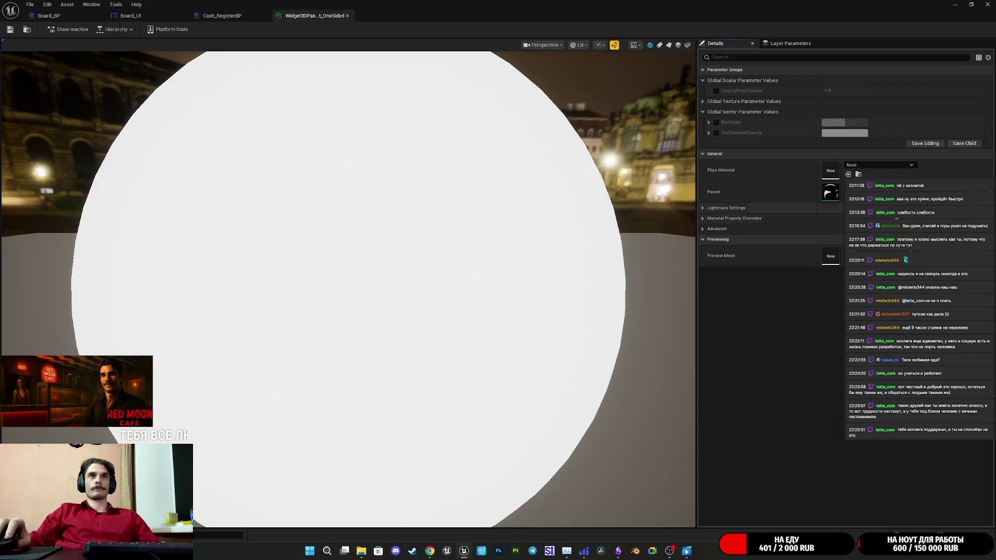
Open the Translucent instance and parent Widget3DPassThrough graph to inspect SlateUI and BackColor nodes
double_click(832, 193)
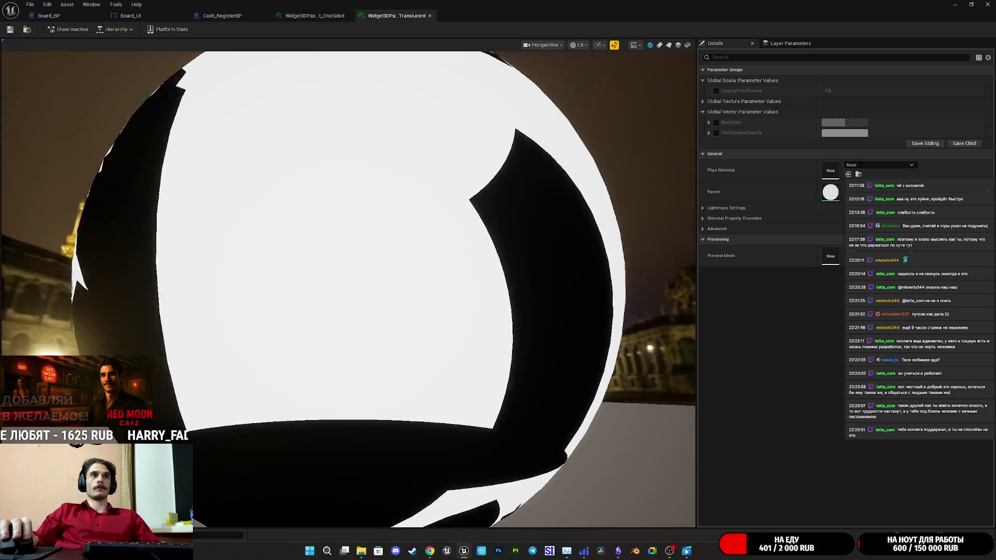
mouse_move(404, 281)
mouse_down()
mouse_move(394, 275)
mouse_move(403, 281)
mouse_up()
double_click(831, 195)
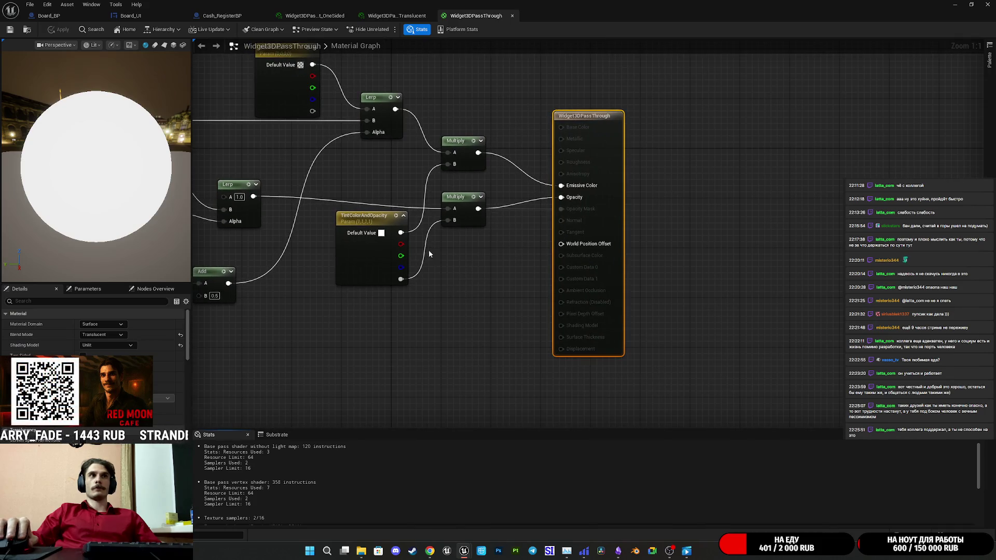
mouse_move(428, 250)
mouse_down()
mouse_move(544, 287)
mouse_move(727, 311)
mouse_up()
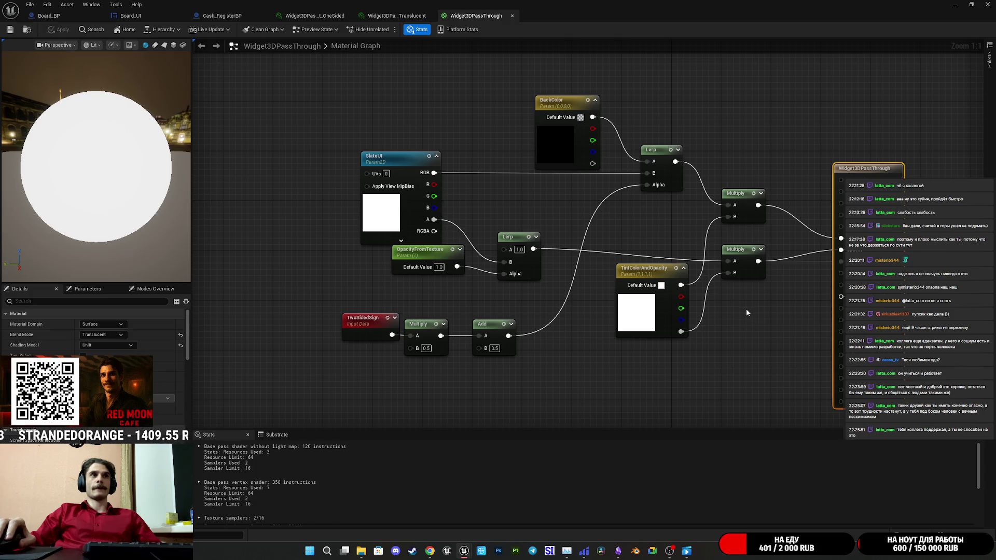
click(745, 317)
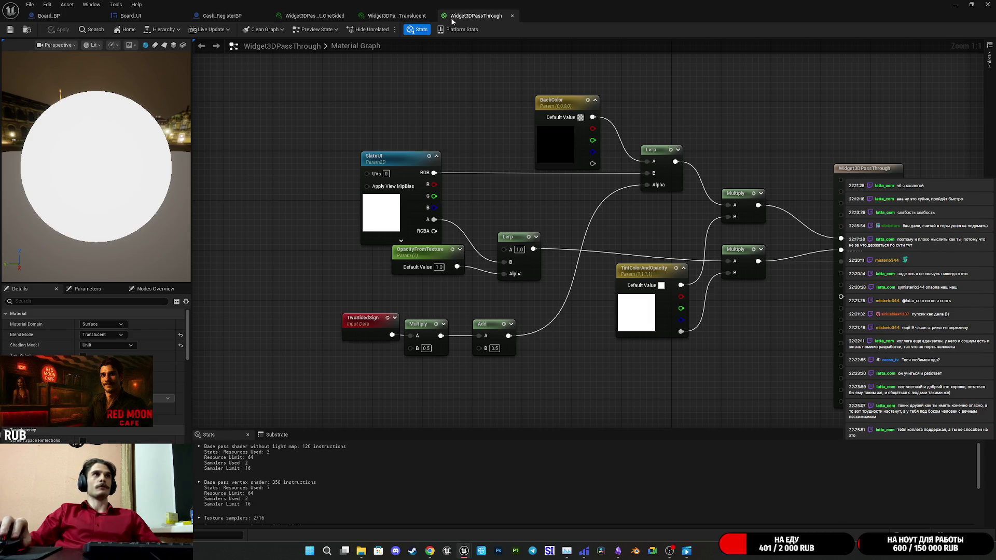
Close the Widget3DPassThrough graph and the OneSided and Translucent instance tabs
middle_click(468, 15)
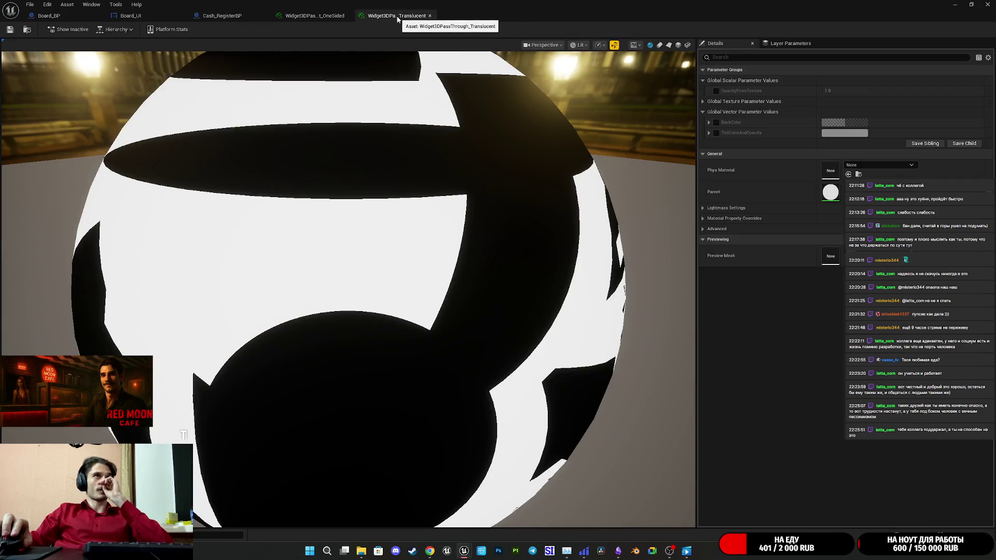
middle_click(317, 15)
middle_click(316, 15)
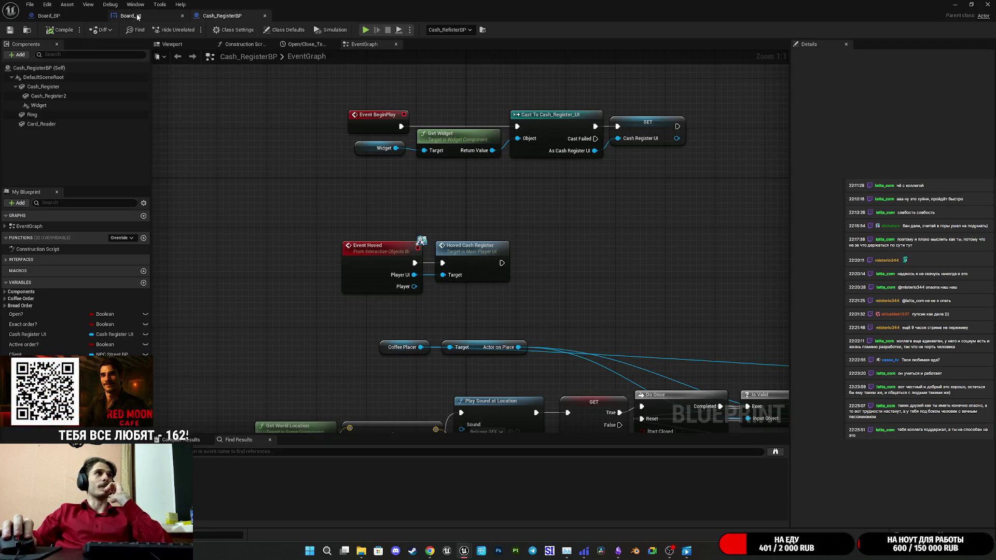
Return to Board_BP and orbit to an angled side view of the menu board
click(63, 16)
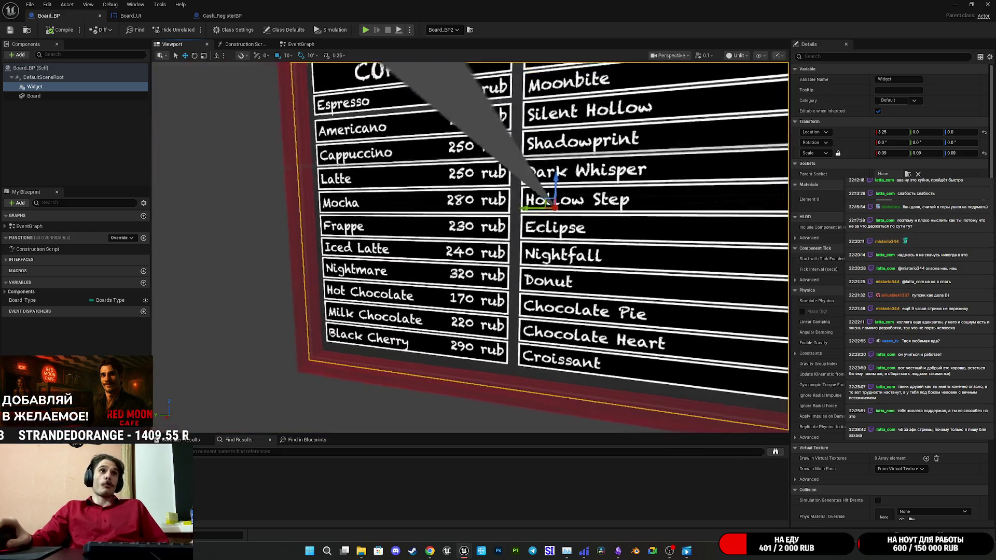
scroll(467, 233, down, 5)
scroll(467, 233, up, 6)
scroll(470, 247, up, 8)
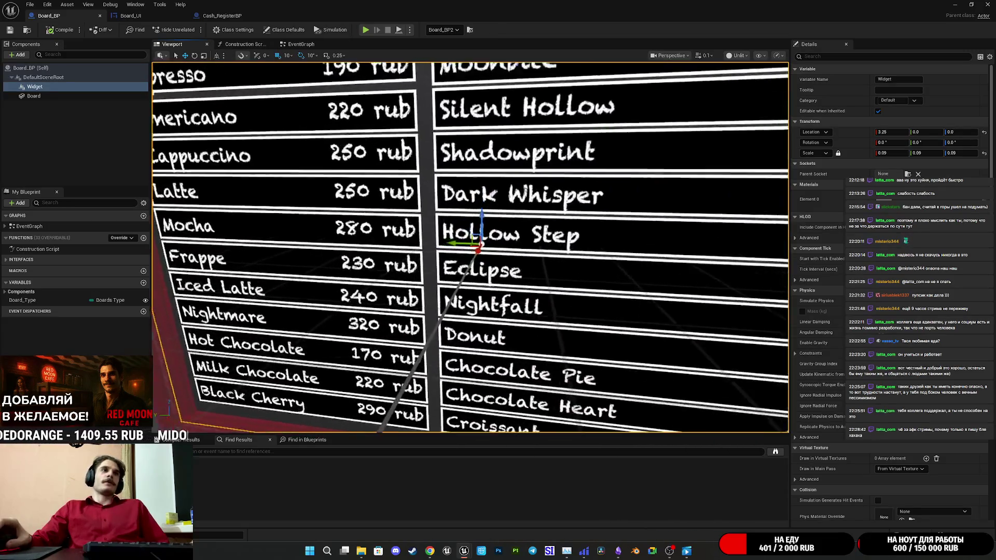
scroll(527, 255, up, 1)
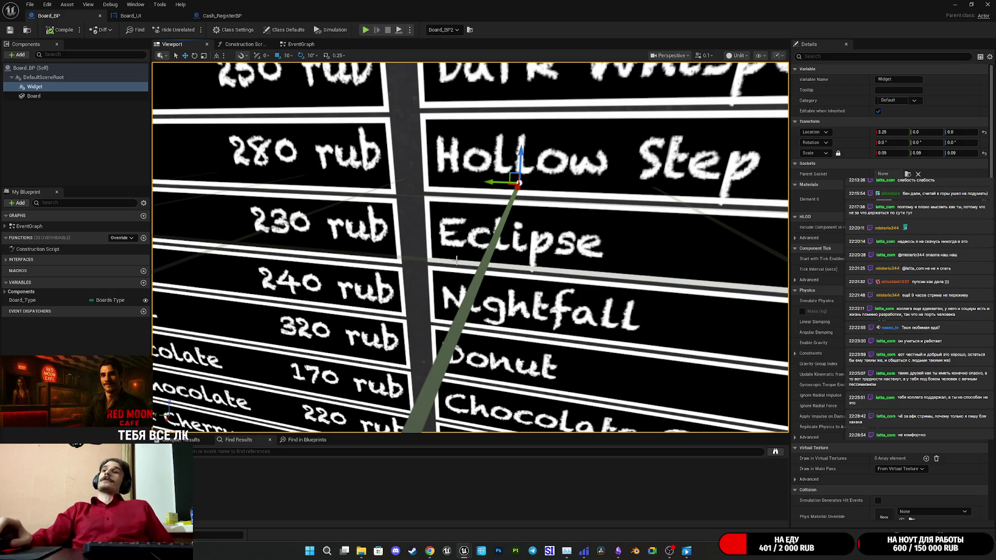
mouse_move(466, 247)
mouse_down()
mouse_move(415, 249)
mouse_move(451, 249)
mouse_move(420, 239)
mouse_move(389, 284)
mouse_move(498, 322)
mouse_move(498, 311)
mouse_move(477, 311)
mouse_move(469, 298)
mouse_move(469, 311)
mouse_move(470, 244)
mouse_move(469, 332)
mouse_move(469, 317)
mouse_up()
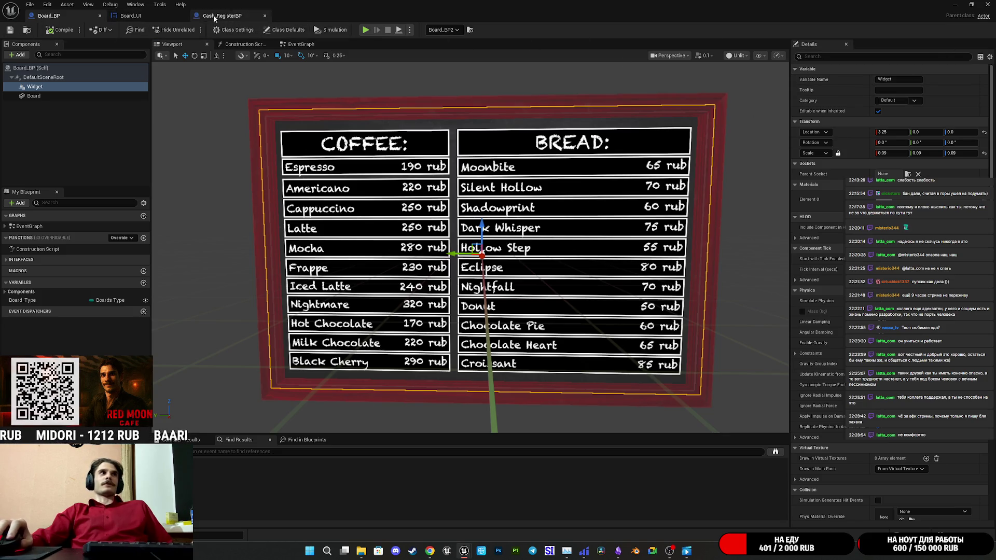
Check the Board_UI widget's event graph, return to Board_BP and minimize its editor
click(165, 17)
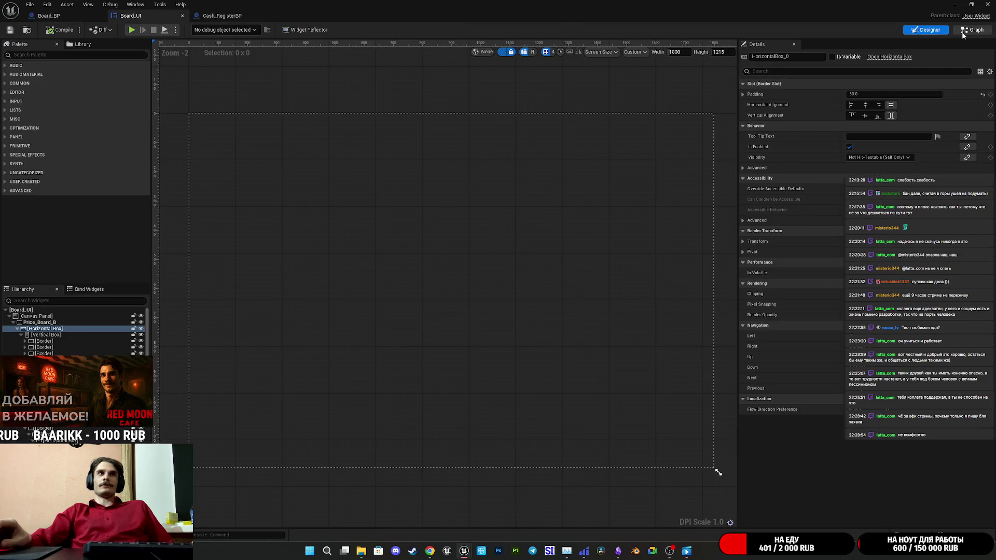
click(966, 29)
click(80, 19)
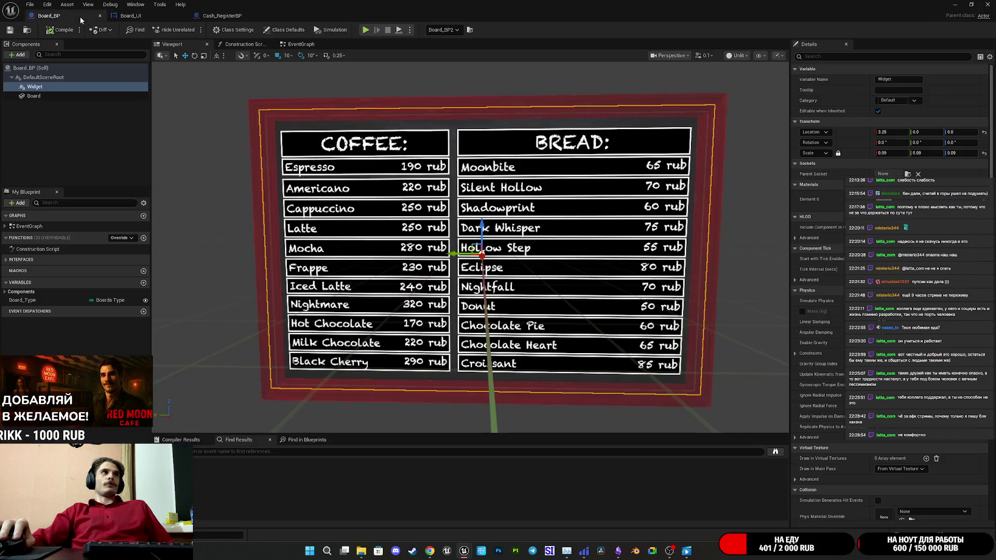
scroll(551, 174, down, 3)
scroll(551, 174, up, 4)
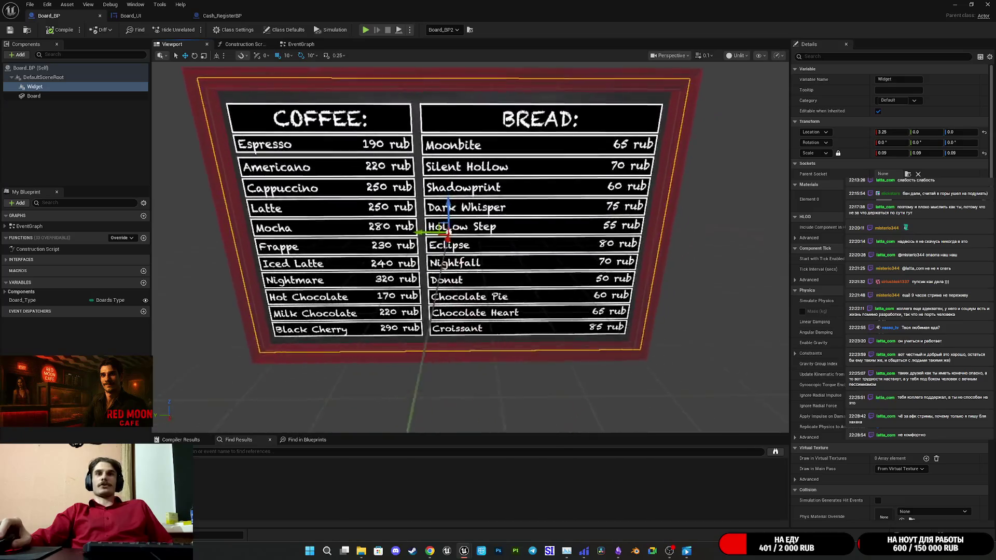
scroll(470, 248, up, 3)
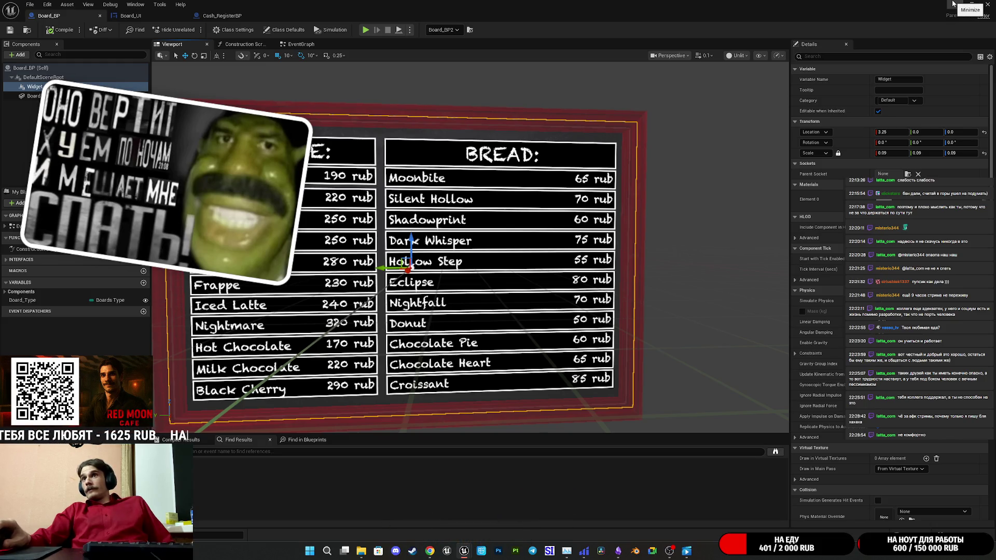
click(955, 4)
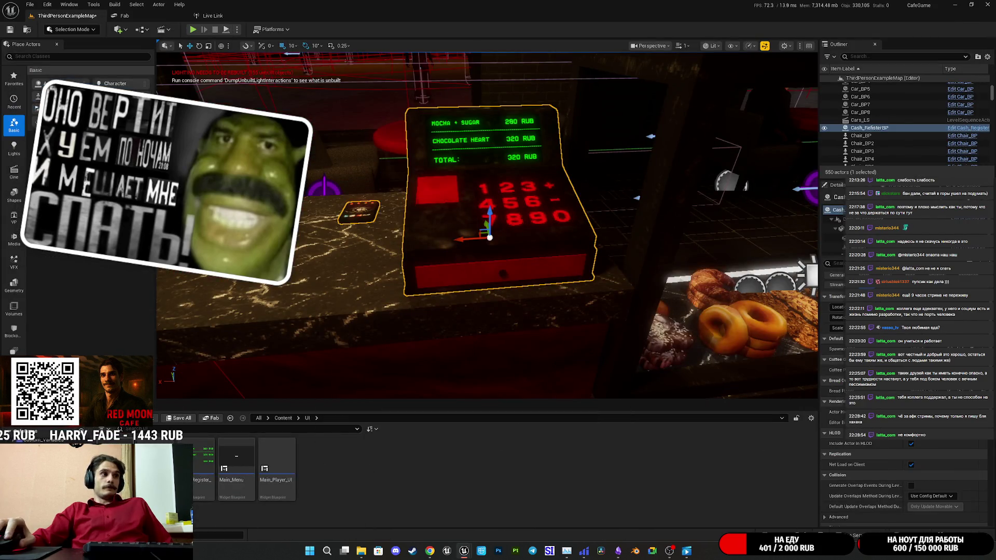
Enter the UI > Assets folder in the Content Browser, then restore the Board_BP editor
double_click(156, 467)
right_click(184, 467)
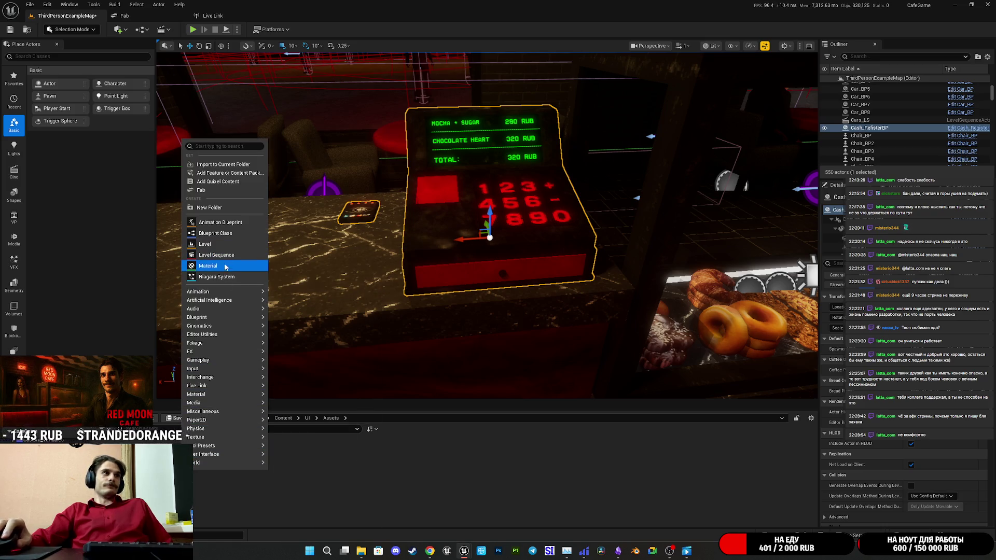
click(197, 471)
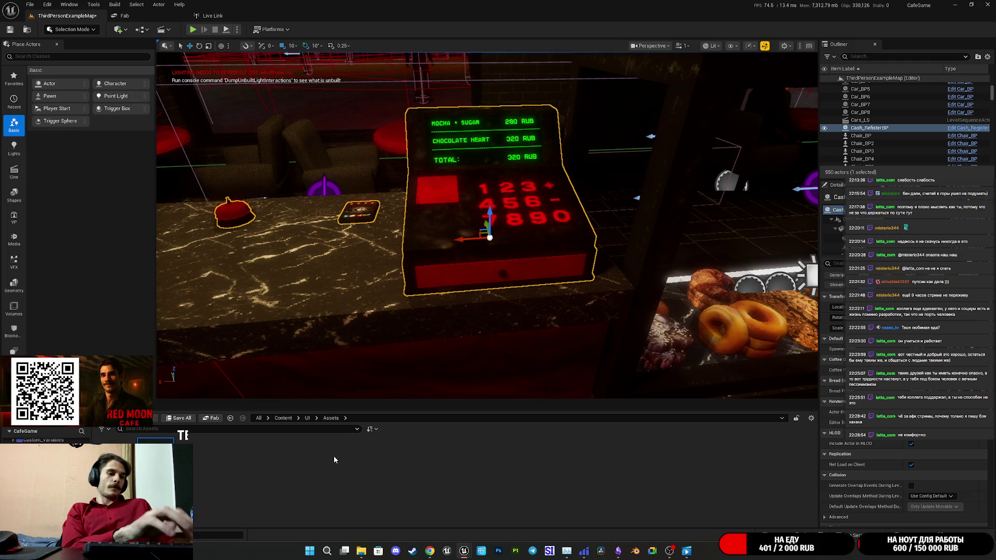
mouse_move(464, 551)
click(509, 508)
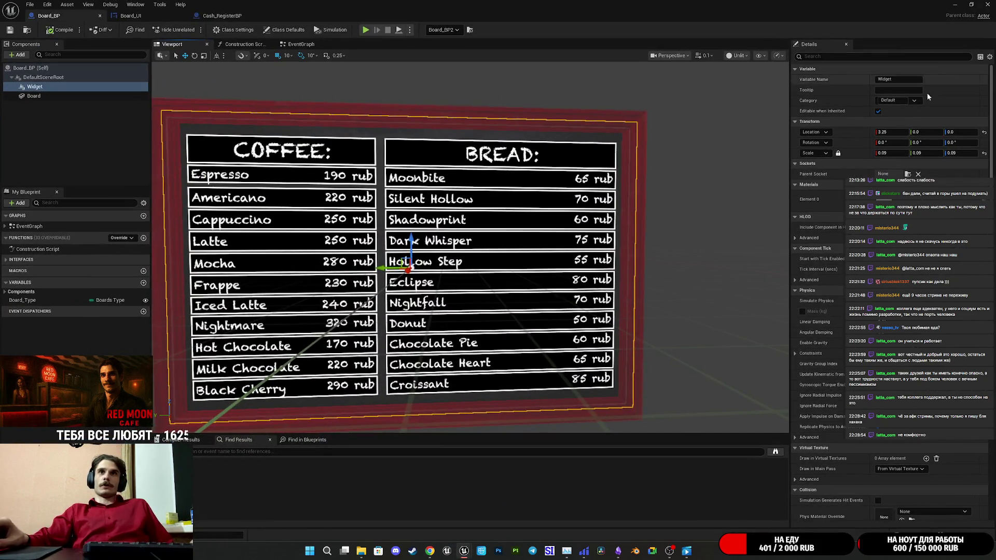
Open the one-sided instance, Translucent parent and Widget3DPassThrough graph to study its SlateUI node
double_click(887, 199)
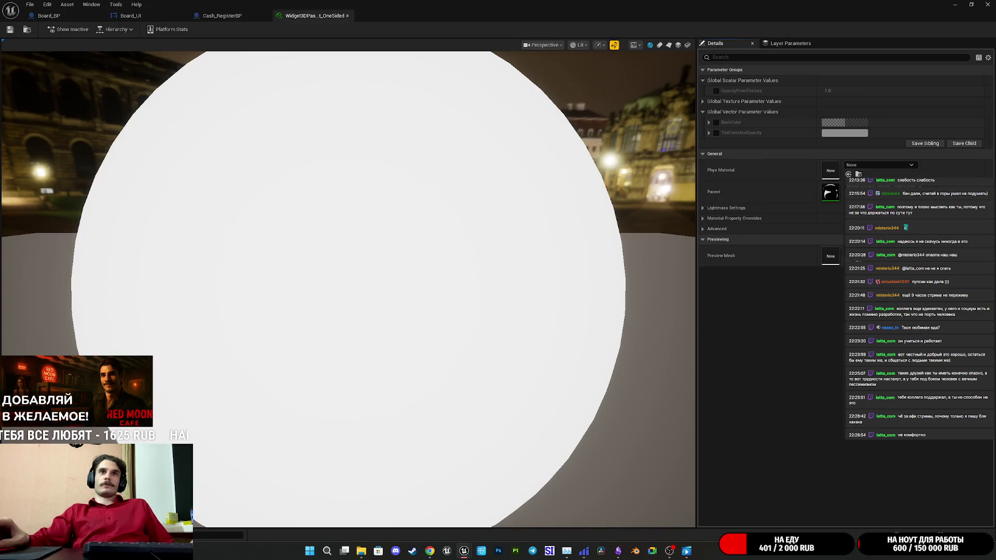
double_click(830, 194)
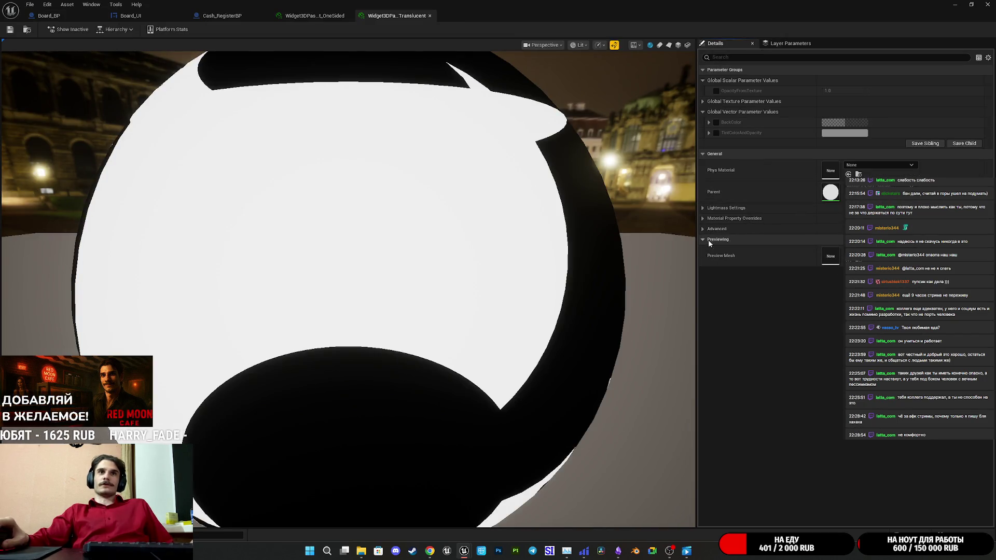
double_click(830, 196)
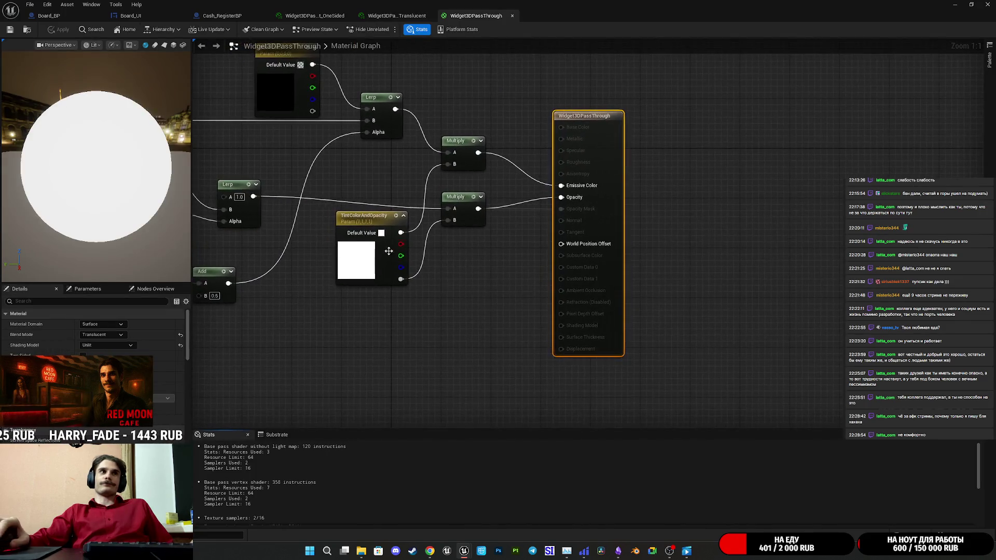
mouse_move(647, 311)
mouse_down()
mouse_move(667, 317)
mouse_move(639, 330)
mouse_up()
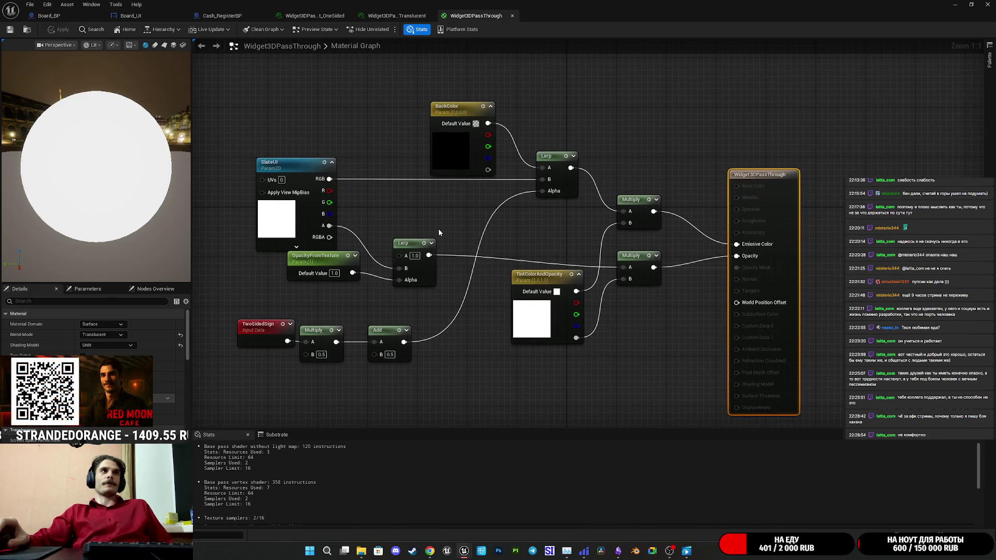
drag(438, 229, 457, 267)
click(298, 258)
drag(396, 262, 372, 260)
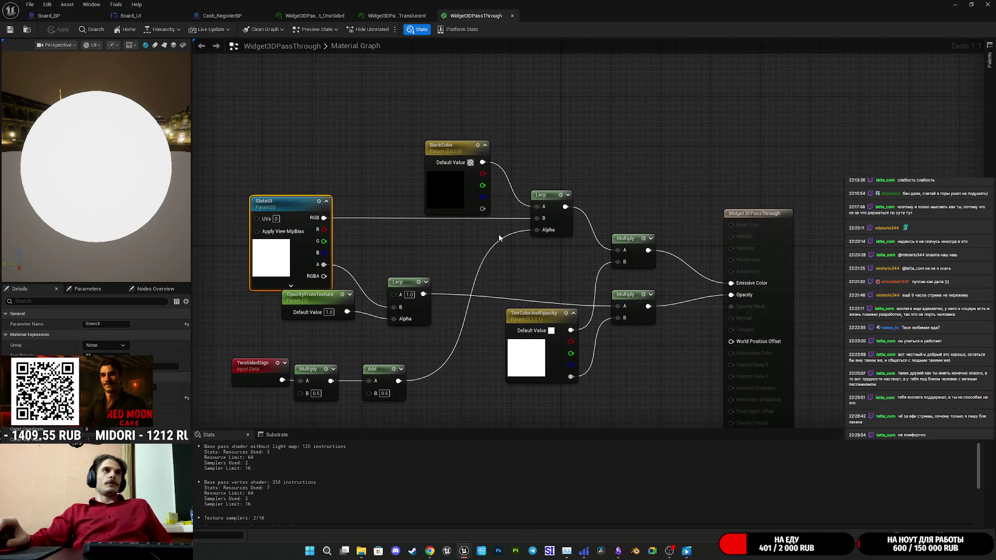
Close the widget material tabs and minimize the blueprint editor
middle_click(480, 19)
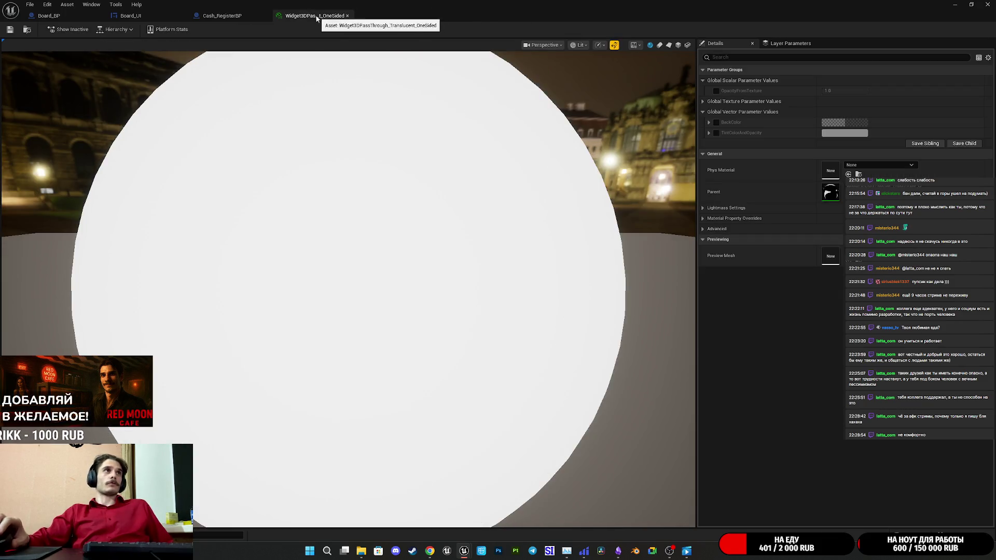
middle_click(395, 18)
click(955, 4)
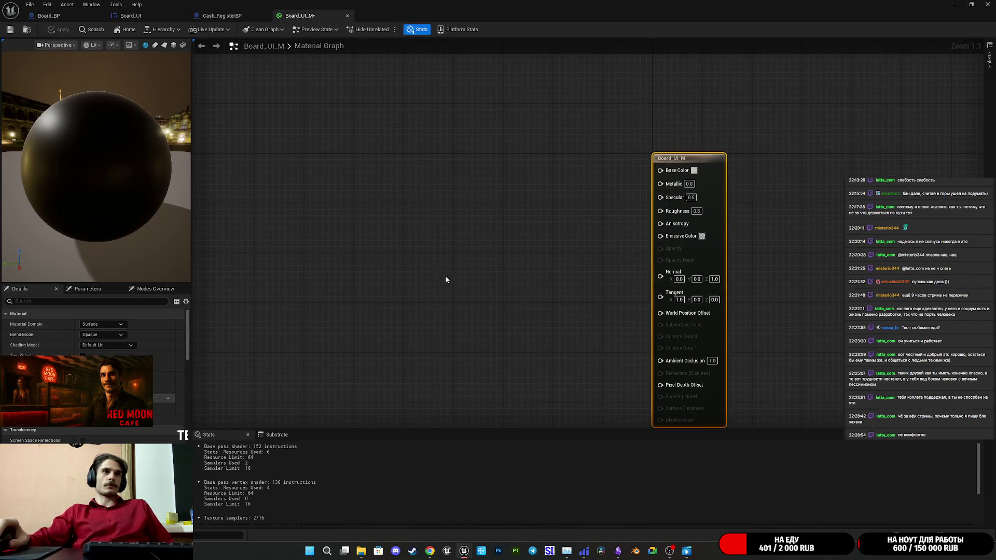
Add a Constant4Vector node left of the Board_UI_M output, discarding a mistaken Constant3Vector
right_click(412, 255)
click(384, 239)
click(379, 242)
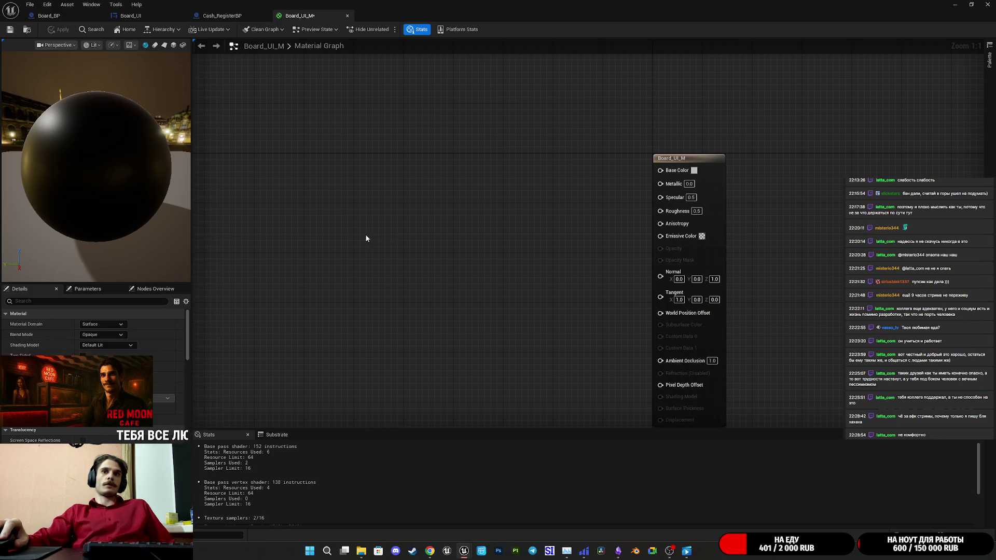
click(324, 212)
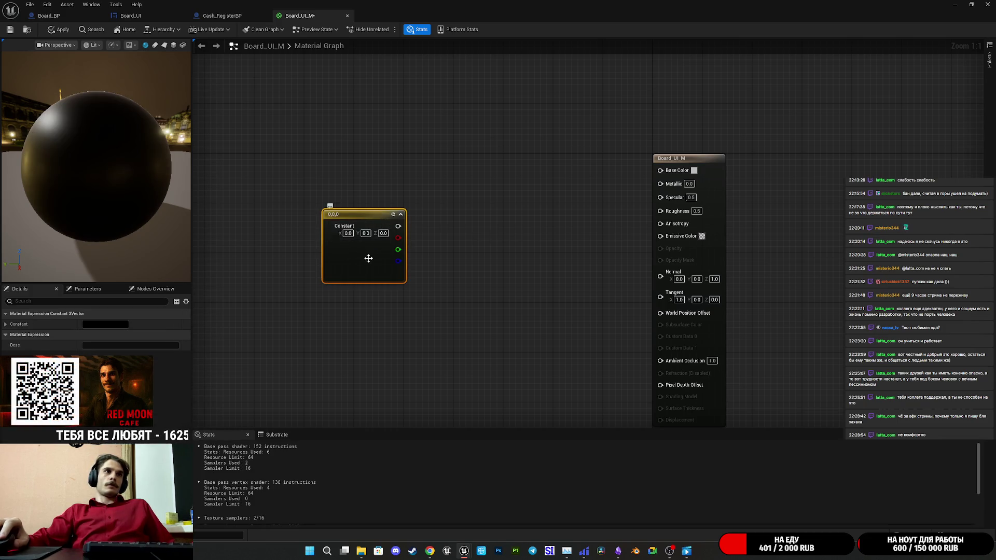
drag(368, 260, 336, 257)
key(Delete)
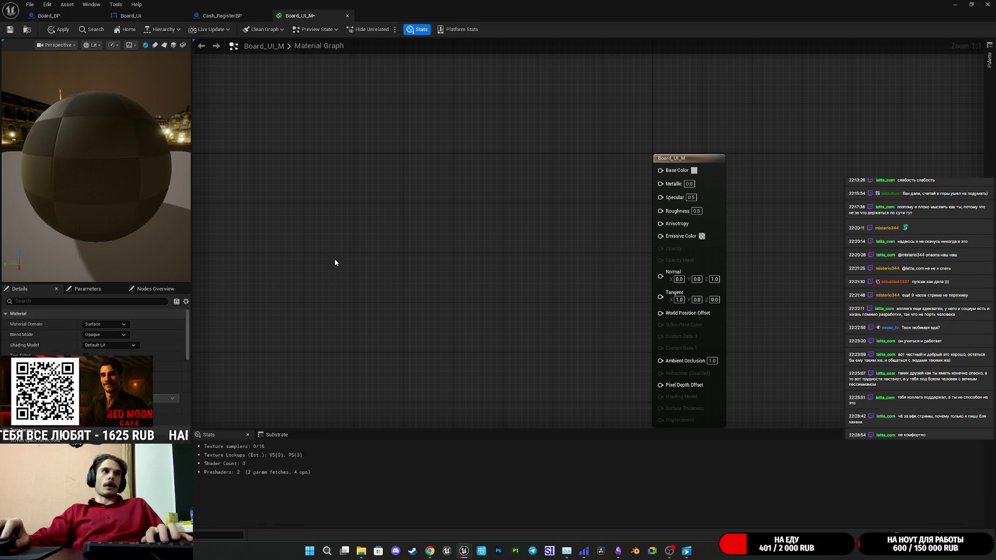
click(334, 262)
drag(348, 300, 309, 258)
Set the constant's colour to opaque white (1,1,1,1)
right_click(309, 258)
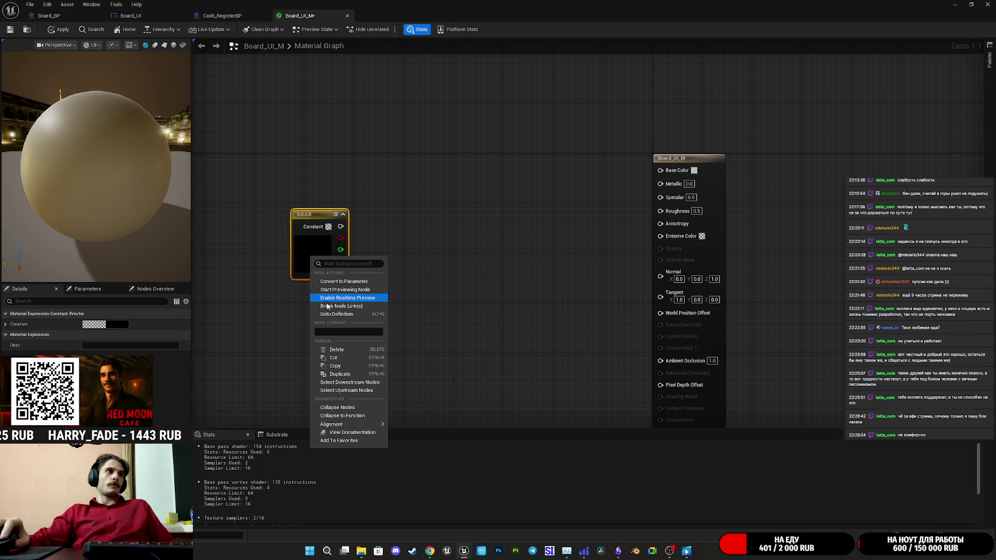
click(120, 326)
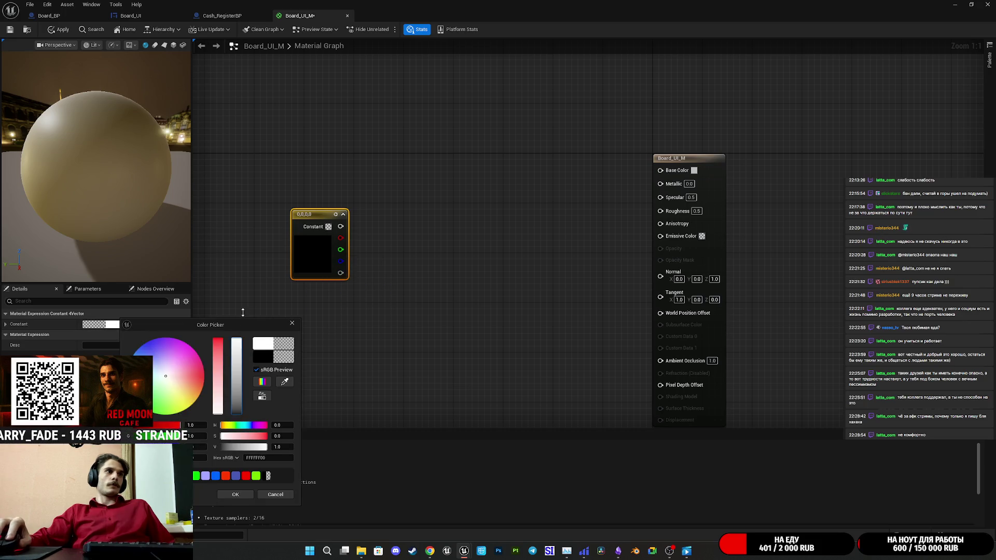
click(235, 494)
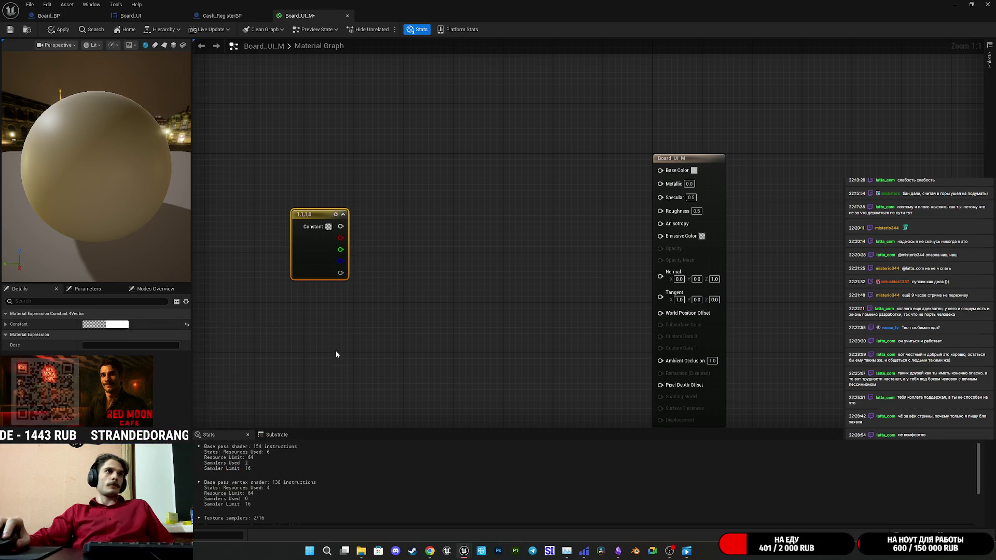
click(120, 325)
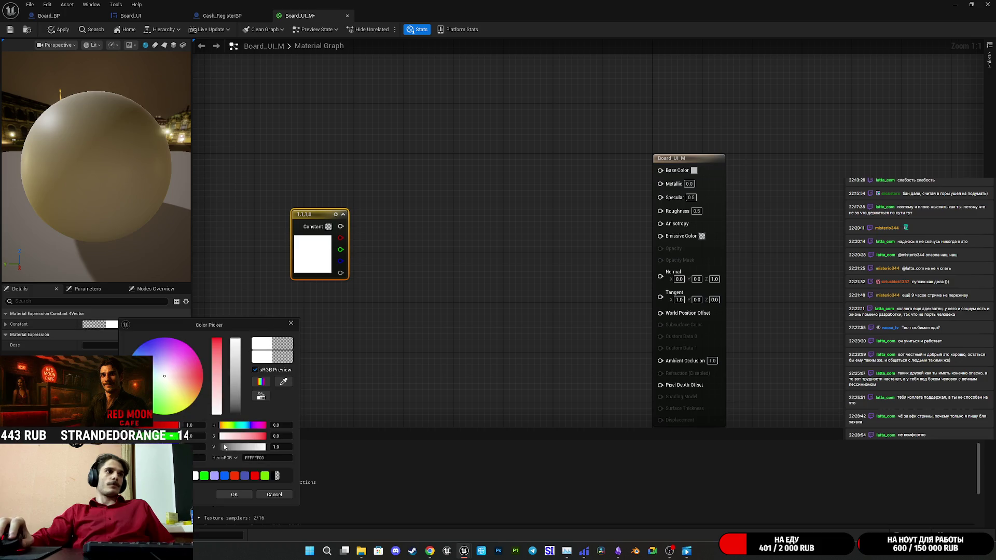
click(232, 495)
Wire the white constant into Emissive Color and switch back to Board_BP
click(412, 296)
mouse_move(340, 227)
mouse_down()
mouse_move(436, 242)
mouse_move(661, 236)
mouse_up()
mouse_move(313, 266)
mouse_down()
mouse_move(496, 198)
mouse_move(524, 198)
mouse_up()
click(973, 6)
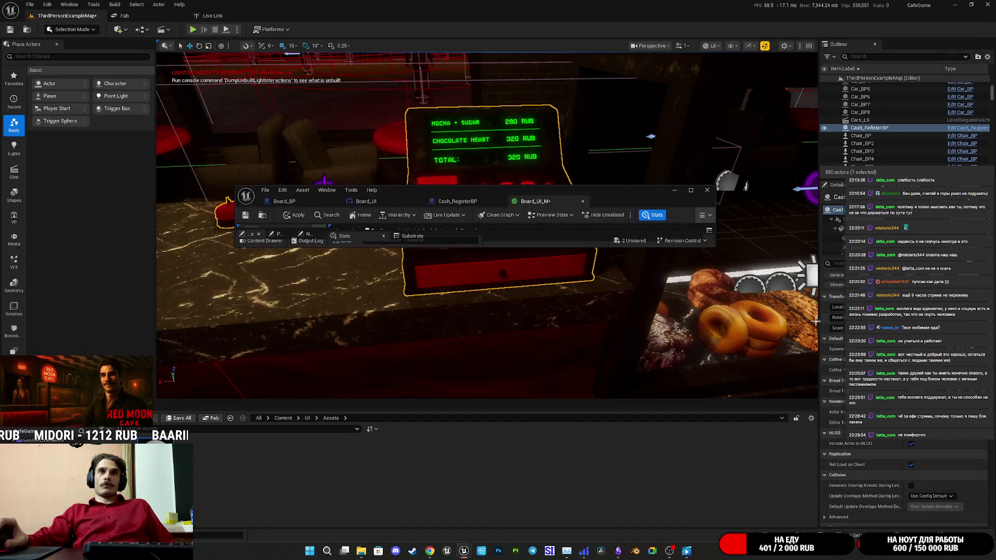
double_click(617, 191)
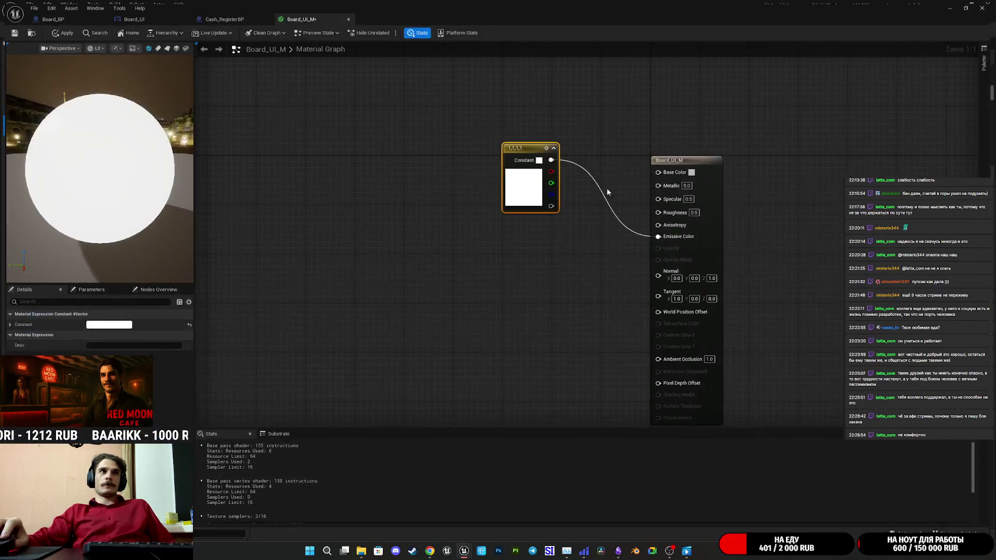
click(65, 17)
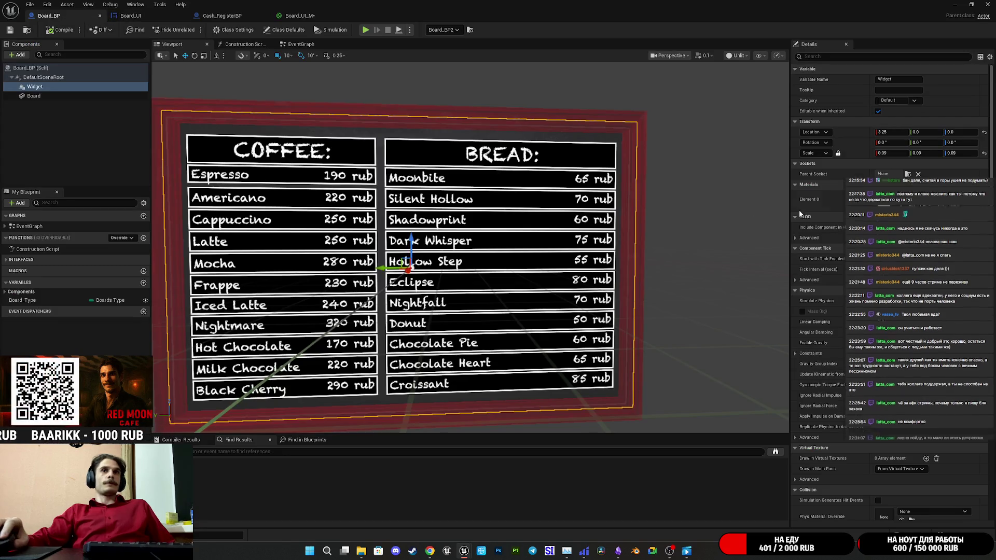
Open the one-sided instance, Translucent parent and Widget3DPassThrough graph, frame it, close instance tabs
double_click(842, 211)
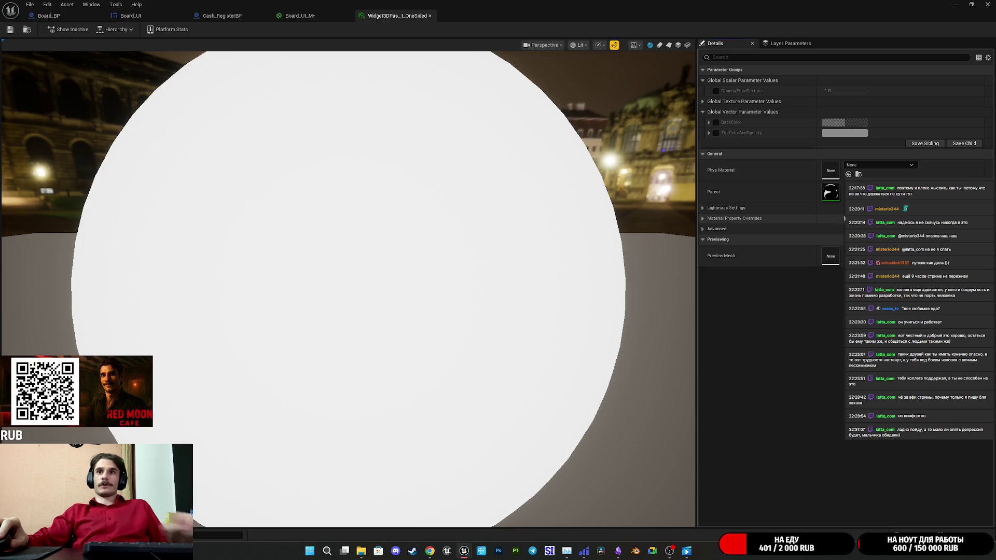
double_click(833, 192)
double_click(832, 191)
mouse_move(570, 181)
mouse_down()
mouse_move(611, 164)
mouse_move(711, 167)
mouse_move(691, 158)
mouse_move(610, 174)
mouse_move(739, 124)
mouse_move(742, 193)
mouse_up()
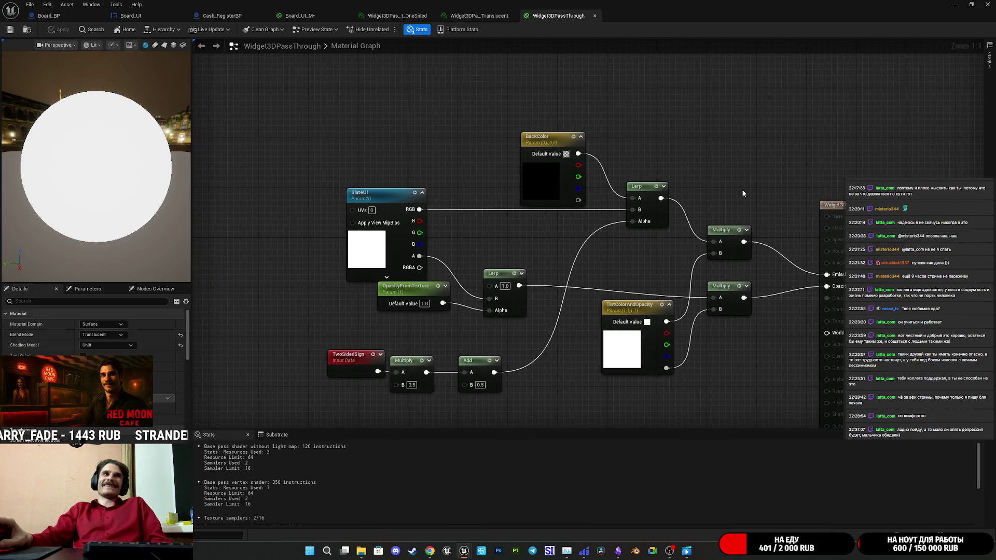
key(Home)
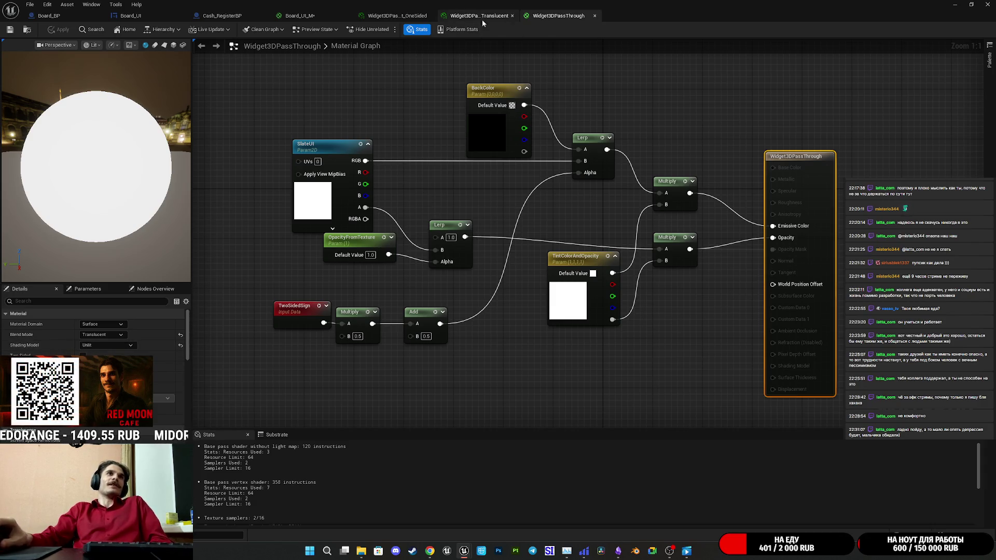
middle_click(405, 17)
middle_click(404, 17)
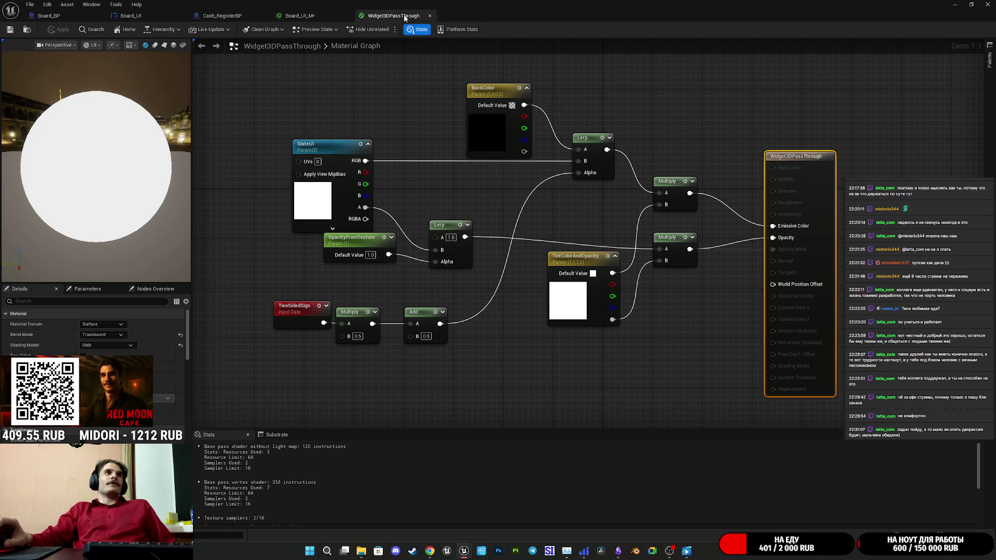
Set Board_UI_M's Blend Mode to Translucent and Shading Model to Unlit
click(303, 17)
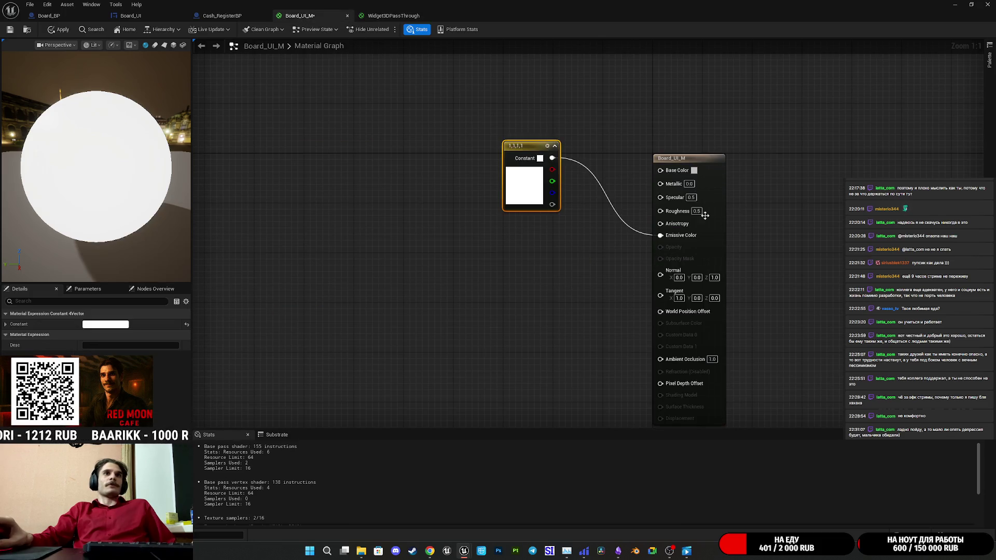
click(713, 265)
click(101, 335)
click(104, 357)
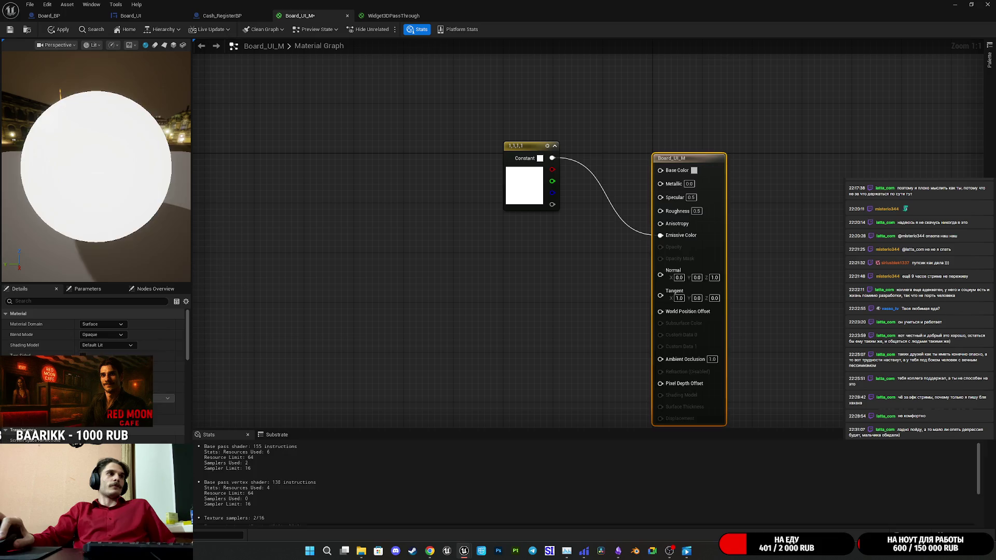
click(107, 345)
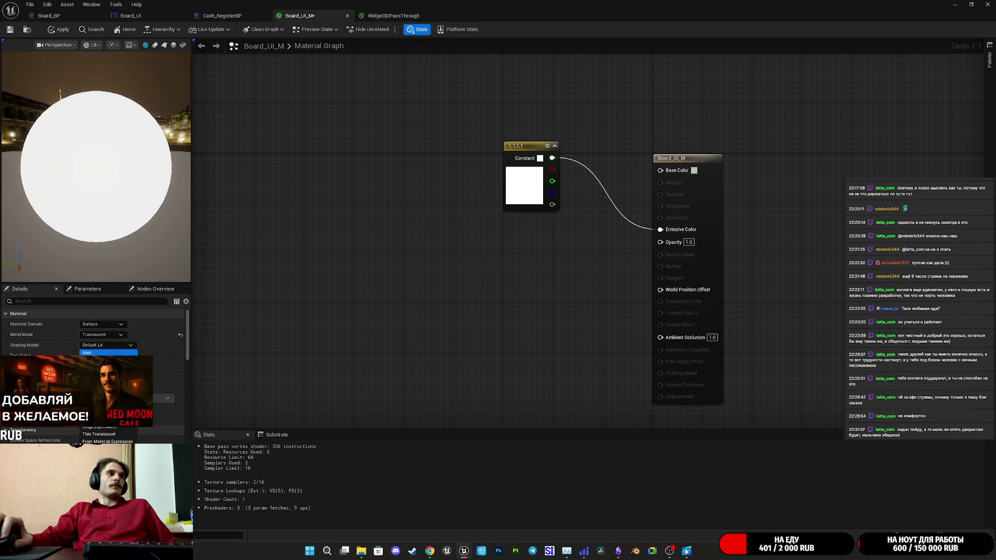
click(102, 353)
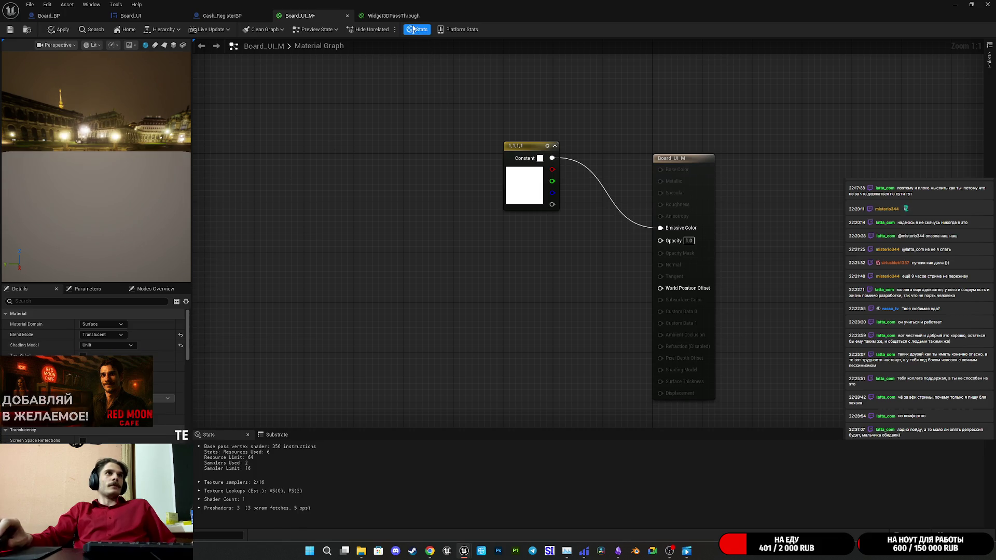
Reposition the white constant node and apply the material changes
click(393, 16)
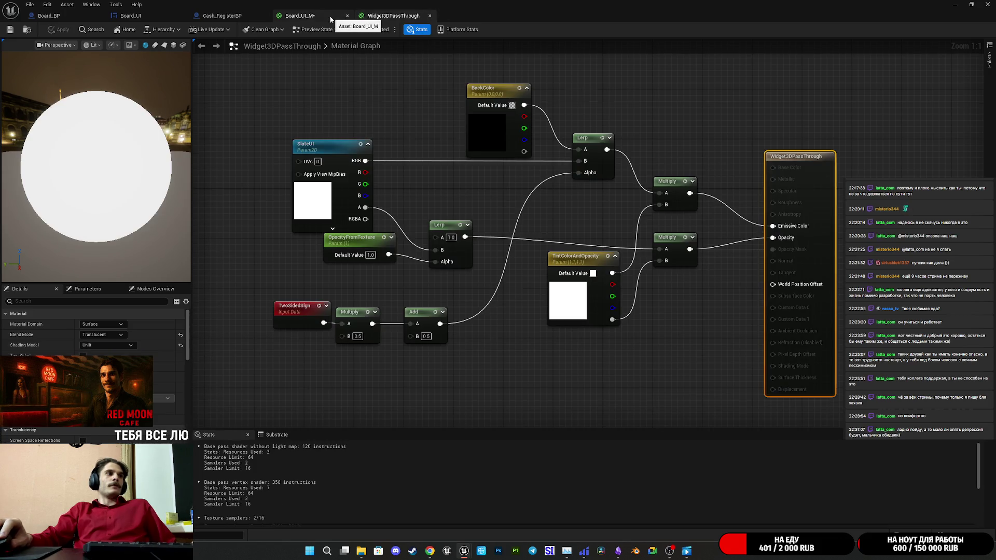
click(331, 19)
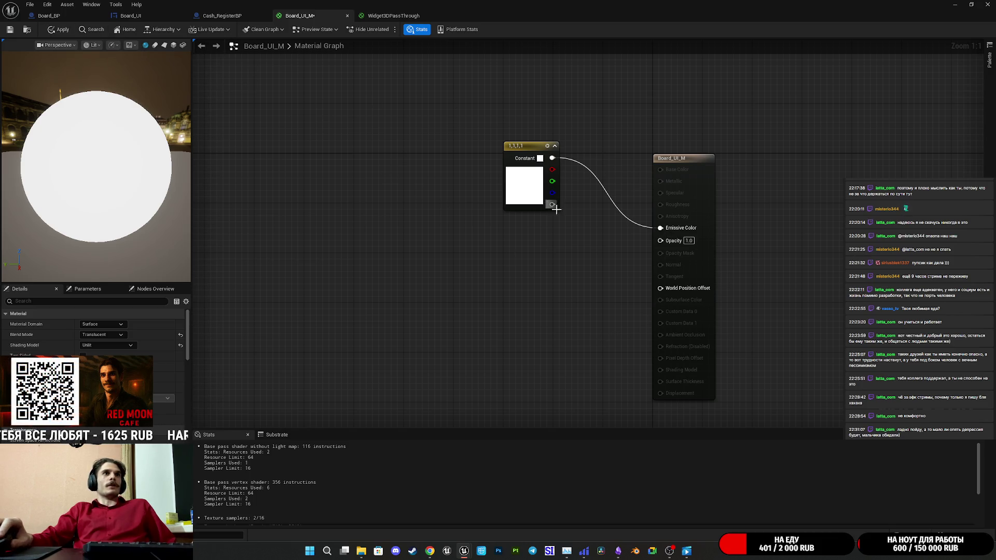
drag(523, 191, 422, 196)
drag(545, 255, 644, 247)
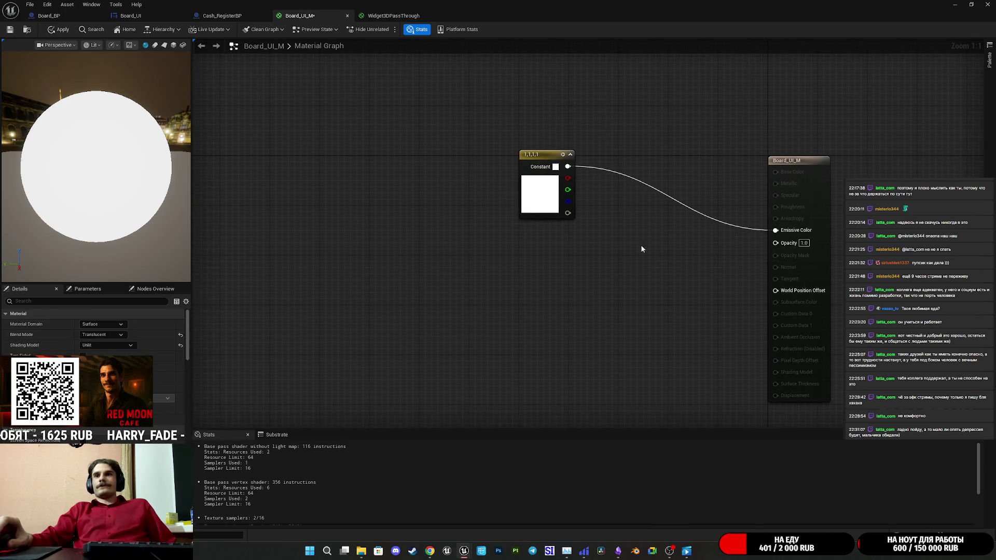
drag(525, 197, 616, 204)
drag(642, 254, 449, 256)
click(59, 31)
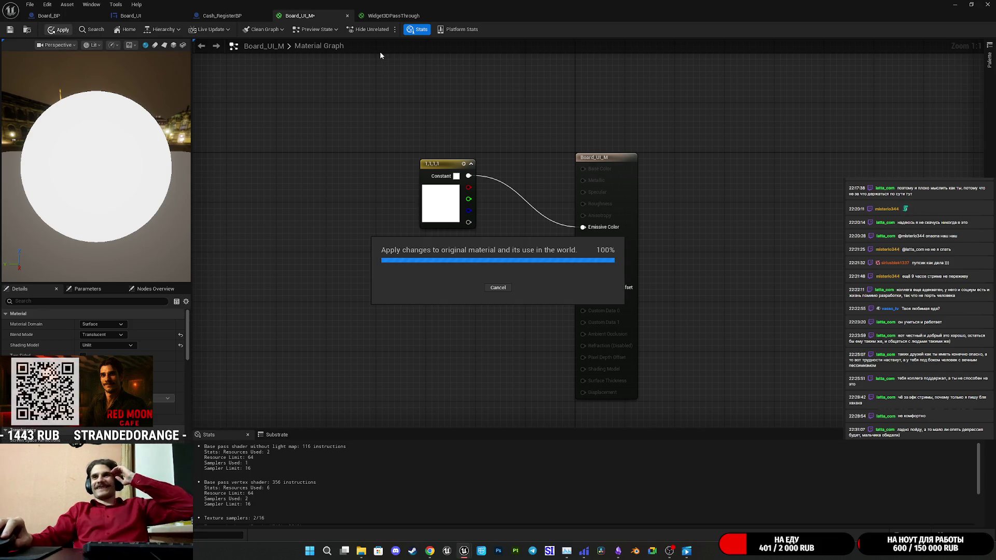
Close the Widget3DPassThrough tab, save Board_UI_M, and restore down the material editor
click(393, 15)
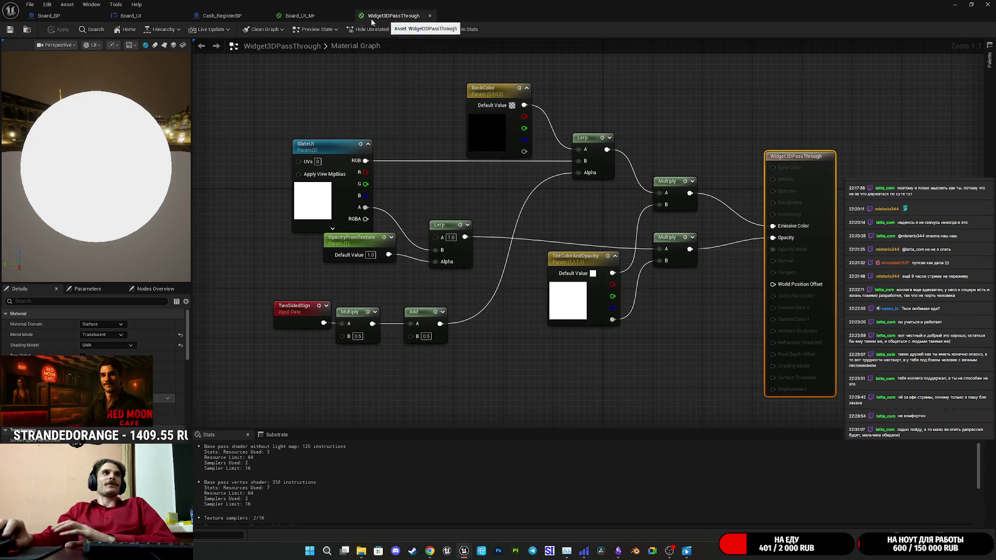
middle_click(395, 16)
click(9, 30)
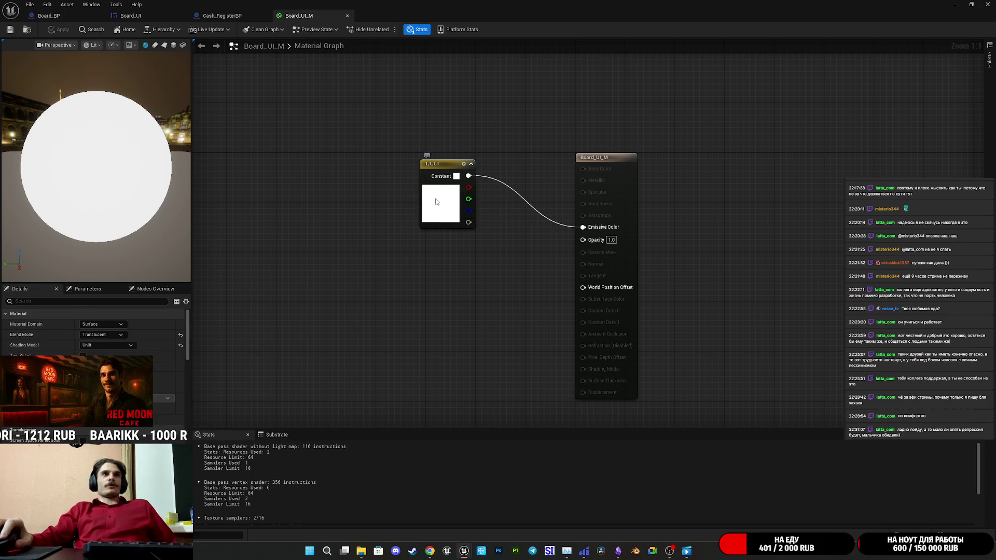
drag(437, 200, 398, 194)
click(449, 223)
drag(499, 260, 476, 279)
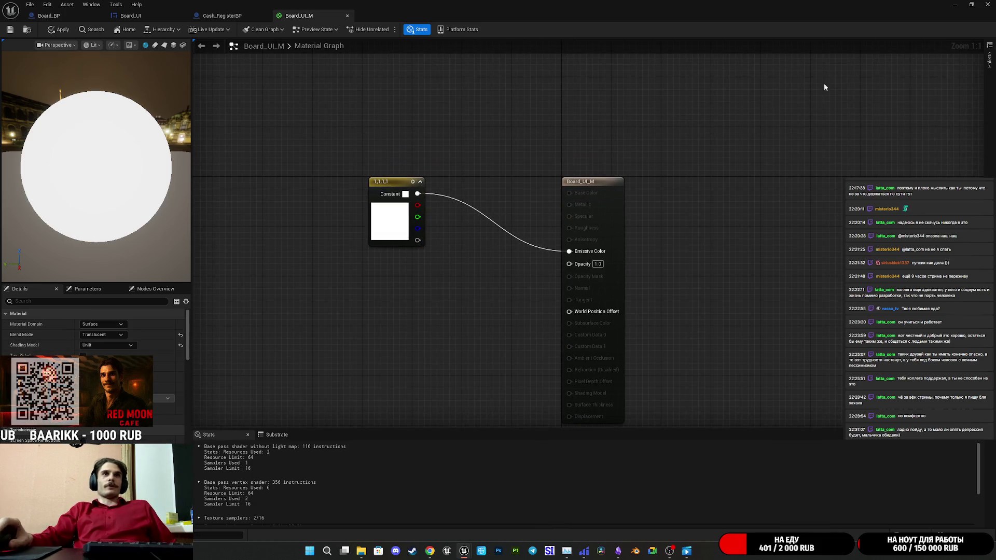
double_click(849, 10)
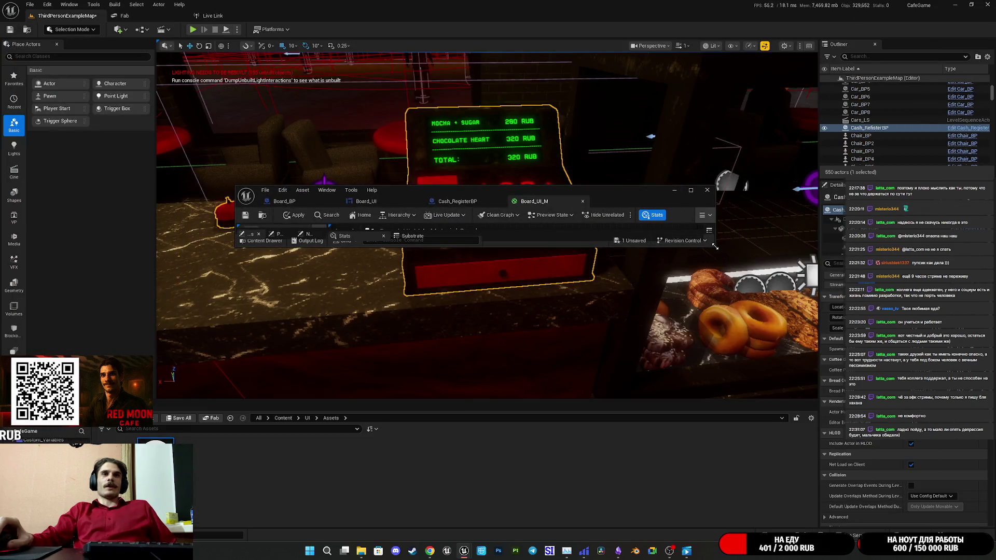
Enlarge and zoom the Board_UI_M graph window, then maximize the material editor
drag(716, 247, 695, 471)
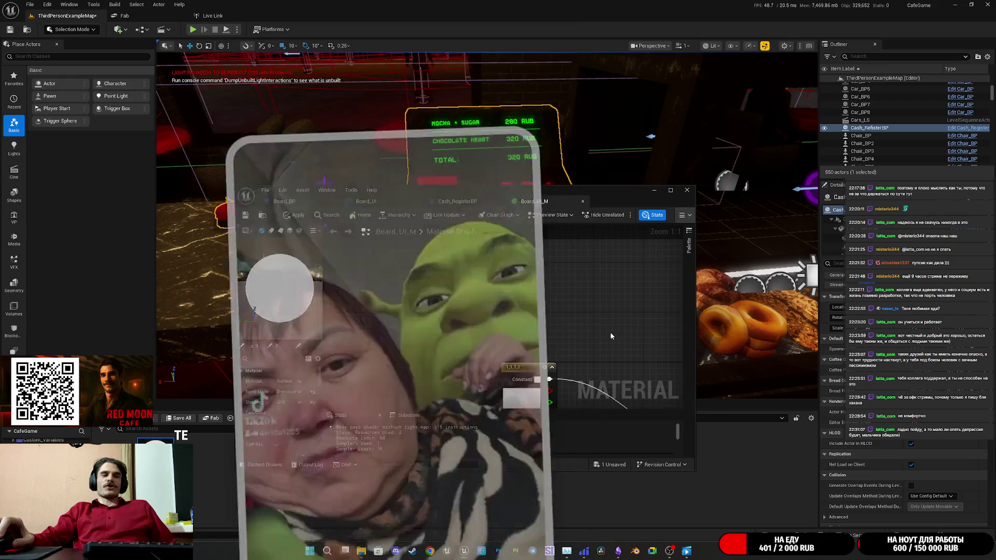
scroll(494, 272, down, 2)
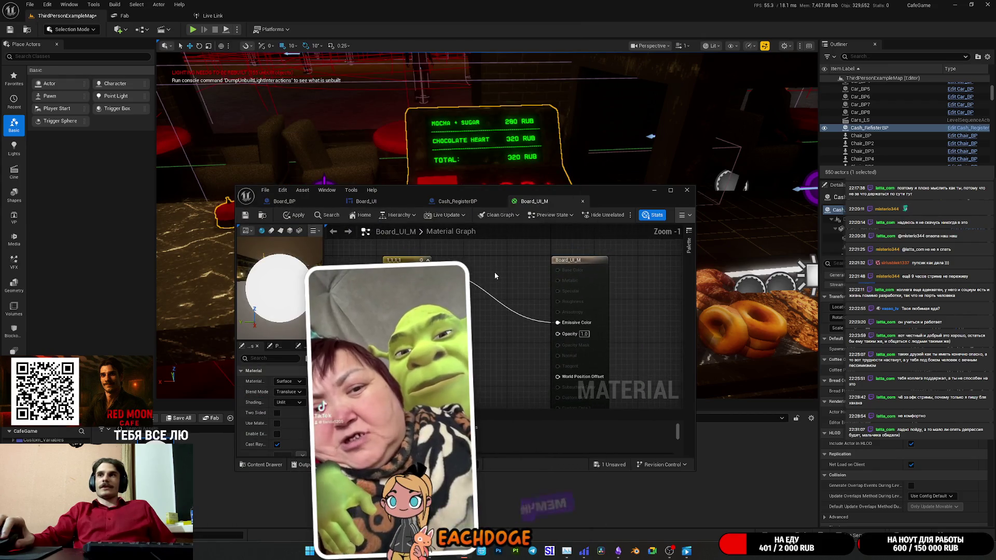
scroll(494, 272, down, 2)
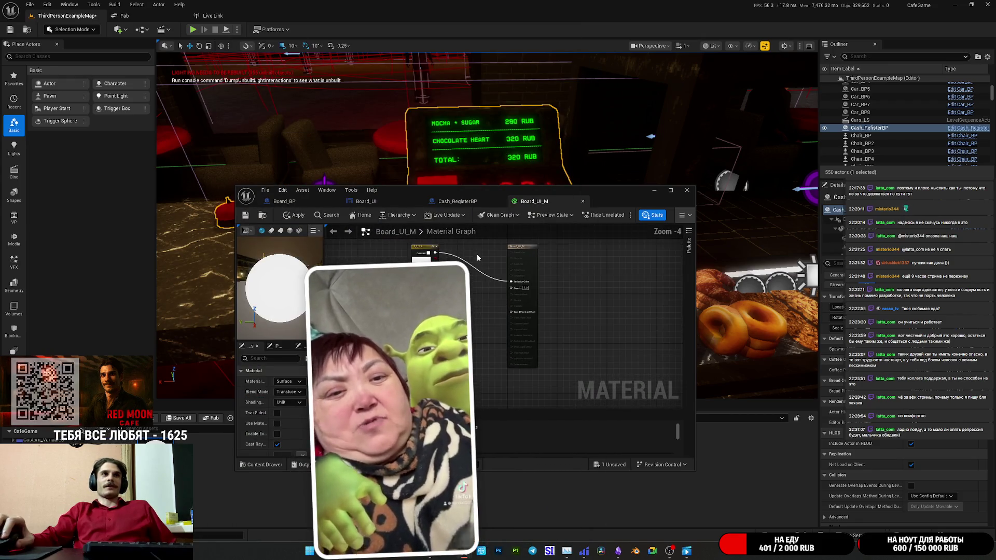
scroll(496, 265, up, 1)
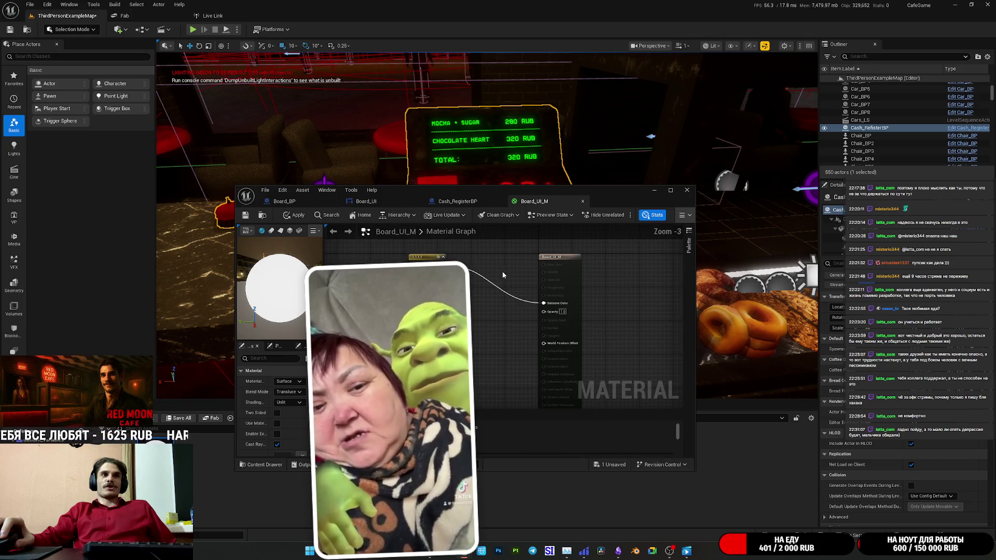
drag(496, 260, 495, 261)
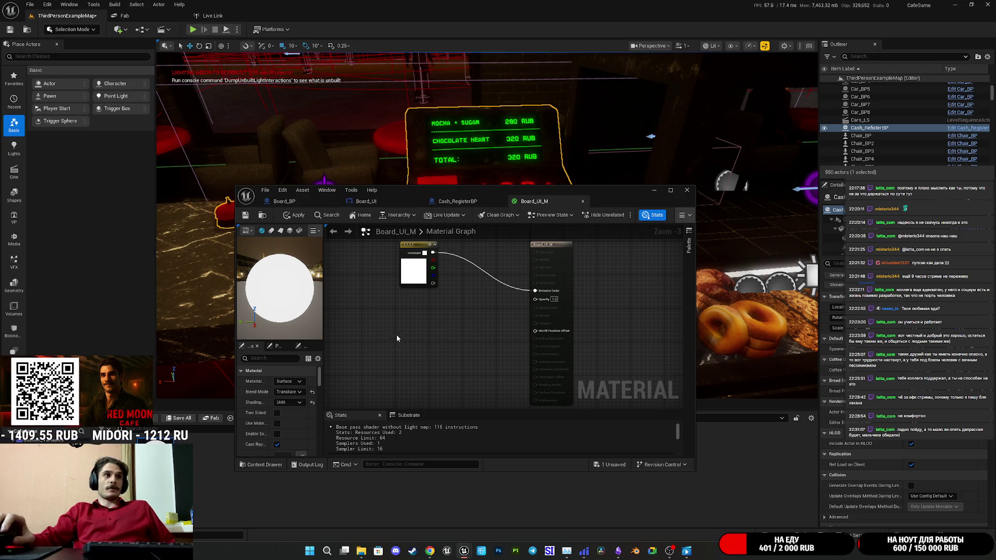
double_click(611, 195)
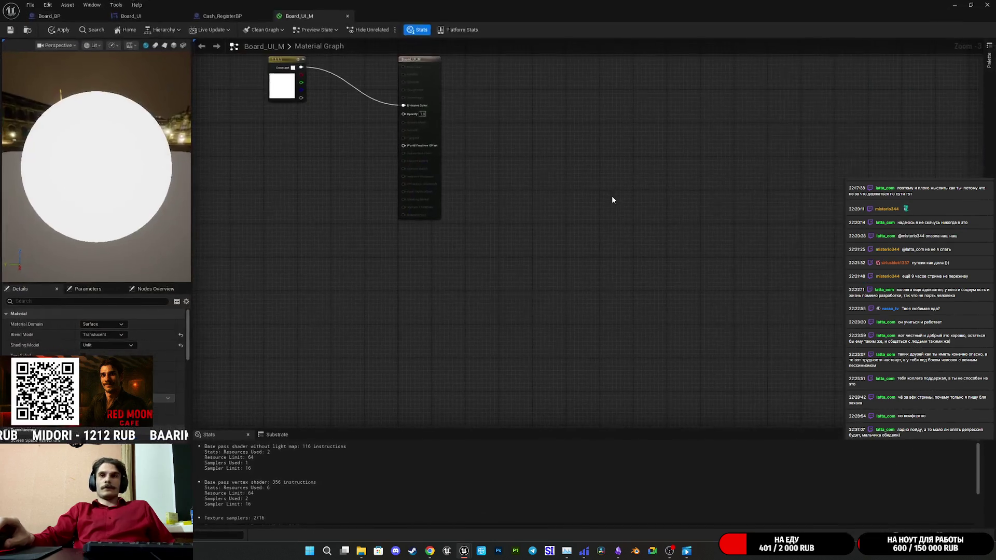
Rearrange the graph, positioning the white Constant node to the left of the output
drag(349, 154, 467, 249)
scroll(466, 249, up, 4)
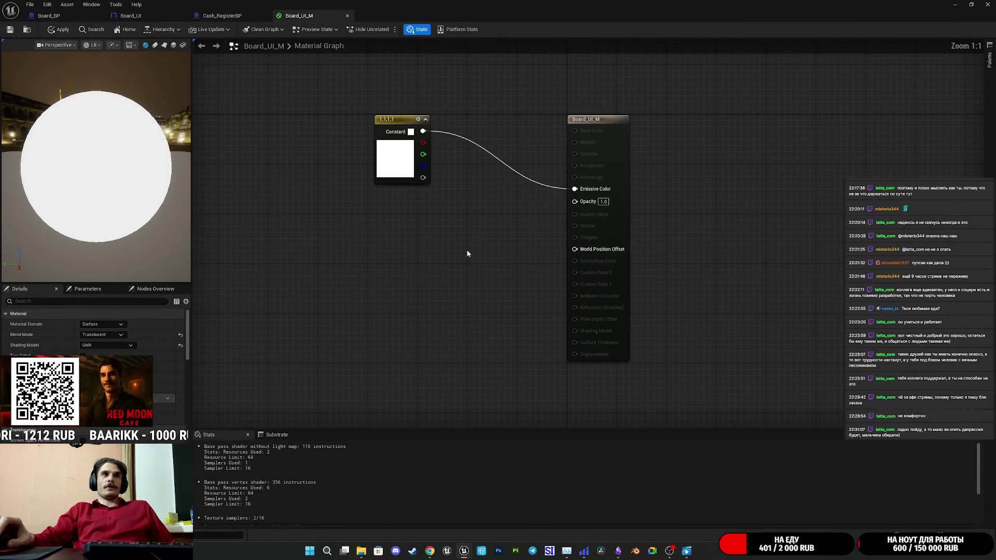
drag(470, 178, 547, 177)
click(568, 216)
drag(568, 216, 537, 273)
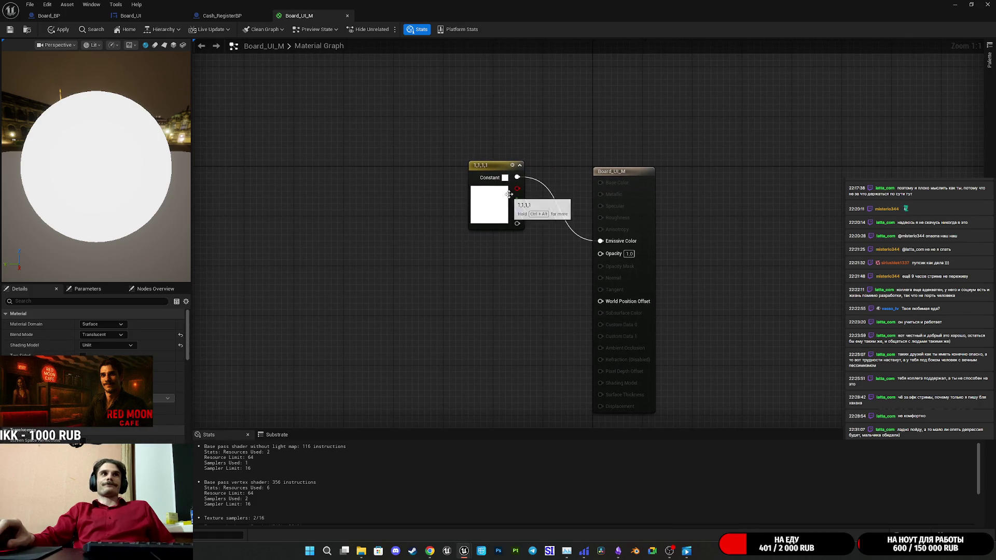
mouse_move(498, 165)
mouse_down()
mouse_move(423, 208)
mouse_move(362, 165)
mouse_move(443, 228)
mouse_up()
click(403, 273)
Add a Blend_Screen node and wire its Result into Opacity and Emissive Color
right_click(433, 290)
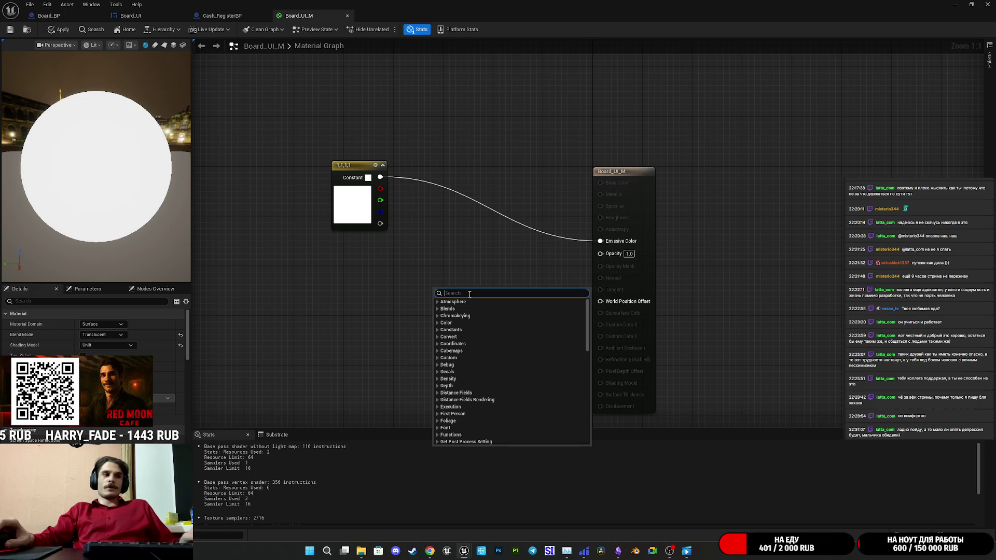
text(scree)
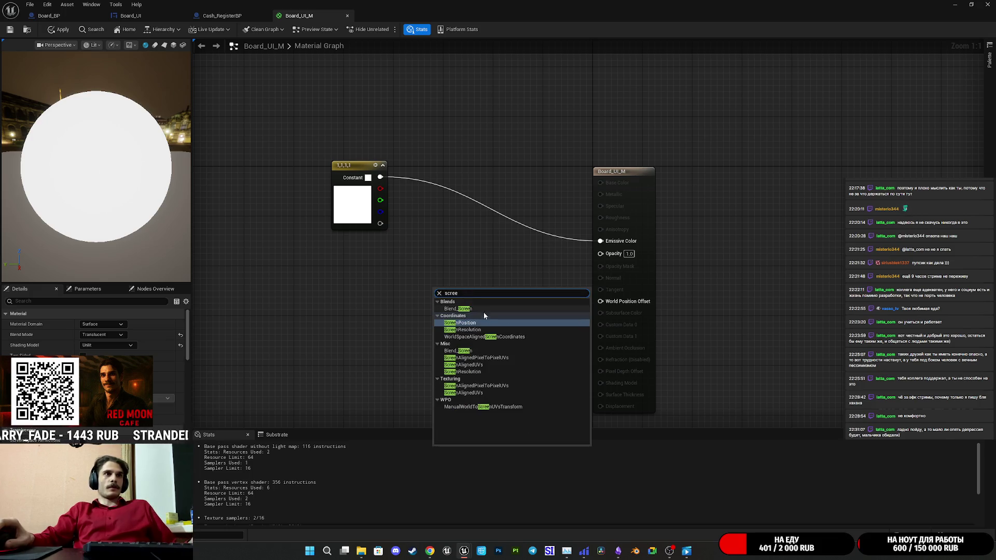
click(463, 309)
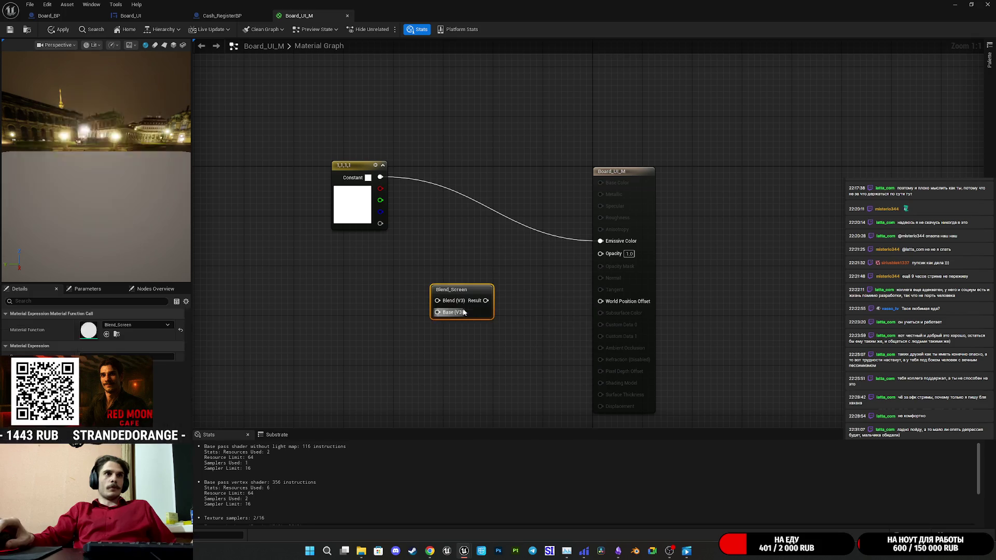
drag(486, 301, 613, 254)
mouse_move(437, 300)
mouse_down()
mouse_move(401, 188)
mouse_move(378, 179)
mouse_move(441, 233)
mouse_up()
click(353, 317)
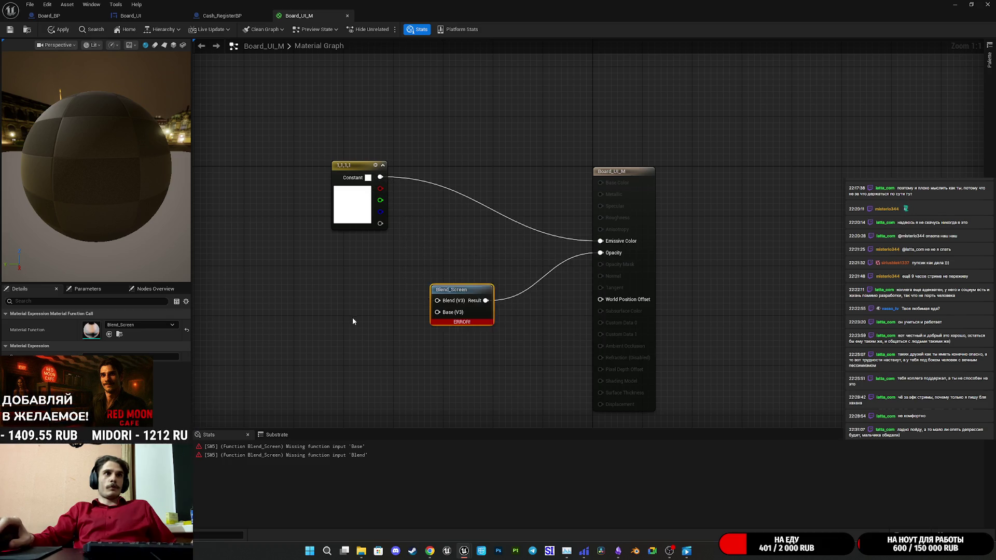
mouse_move(488, 311)
mouse_down()
mouse_move(531, 266)
mouse_move(615, 241)
mouse_up()
Connect the white constant to both the Blend and Base inputs of Blend_Screen
mouse_move(481, 257)
mouse_down()
mouse_move(452, 219)
mouse_move(386, 193)
mouse_move(380, 177)
mouse_up()
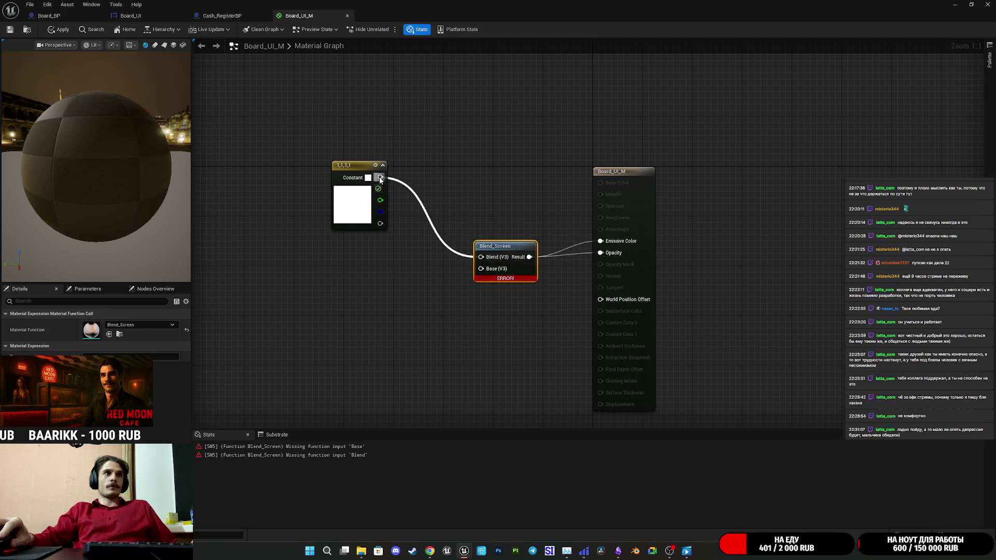
drag(501, 278, 559, 259)
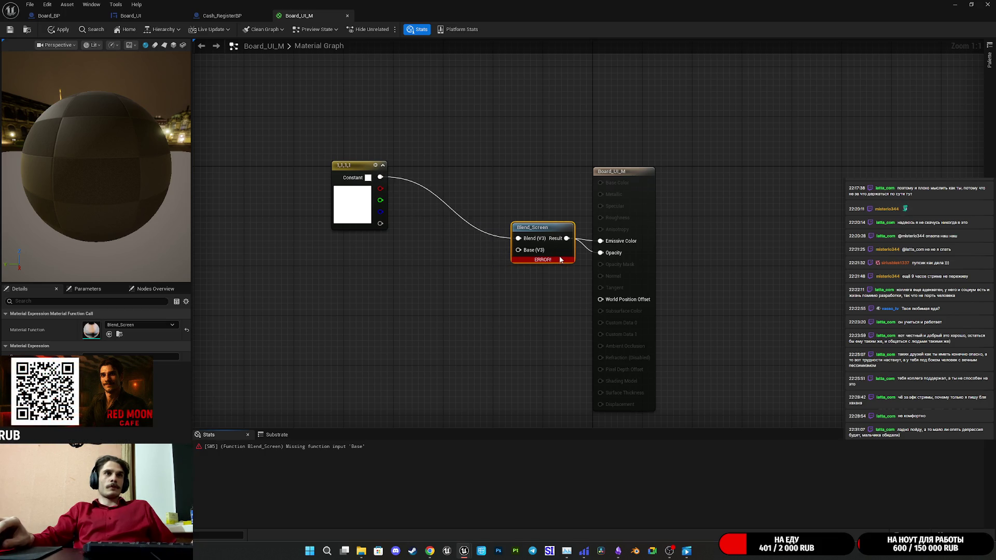
click(433, 287)
mouse_move(380, 177)
mouse_down()
mouse_move(447, 223)
mouse_move(530, 253)
mouse_up()
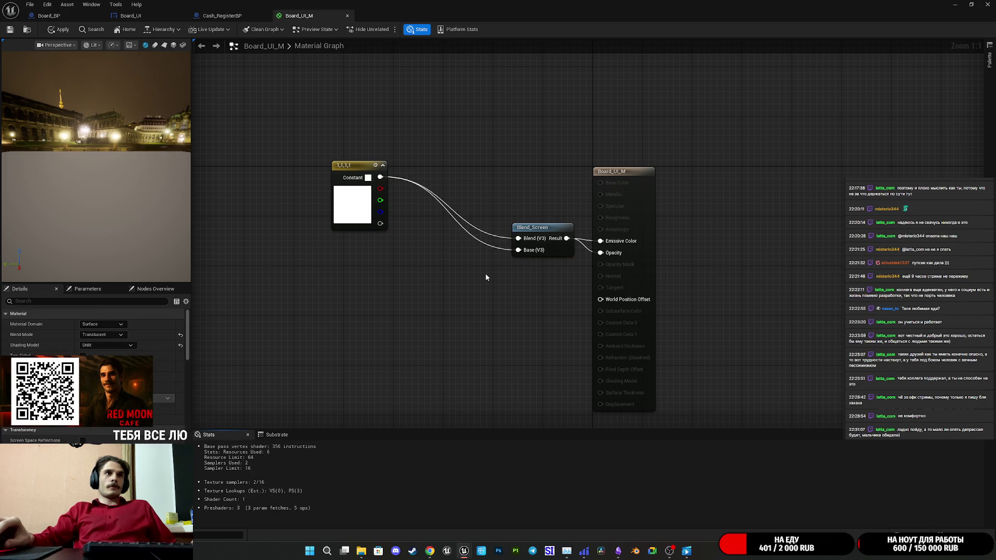